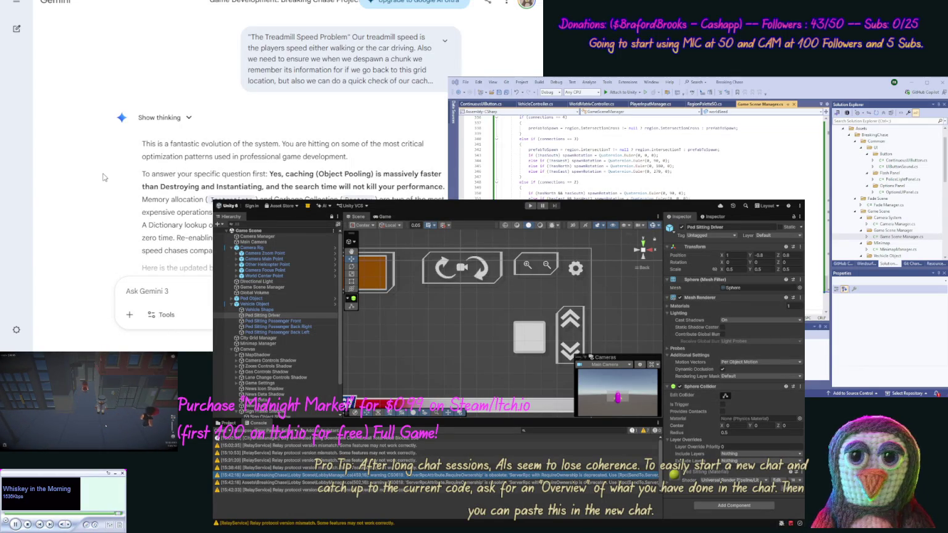
Step: Read through Gemini's Breaking Chase summary of the lane-based Criminals-versus-Cops tactical game
scroll(94, 185, "down", 3)
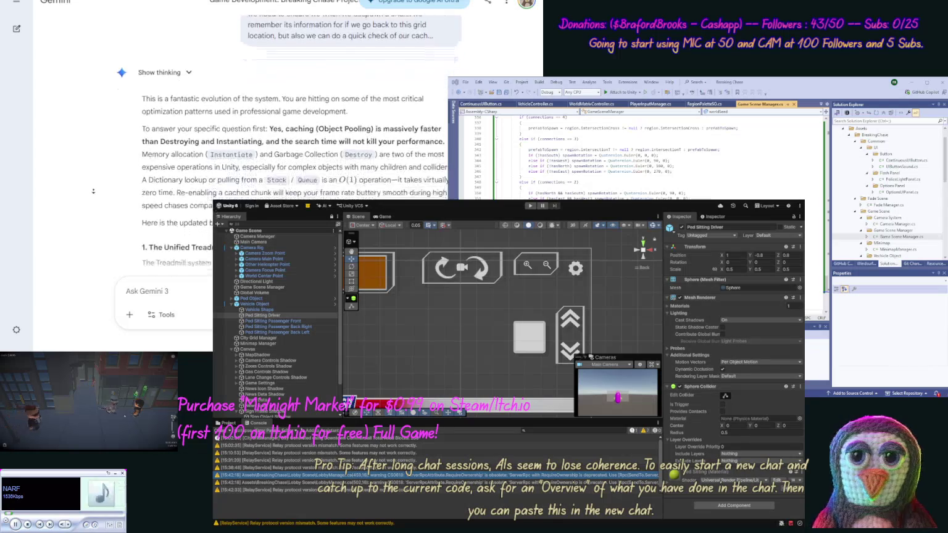
scroll(93, 192, "down", 2)
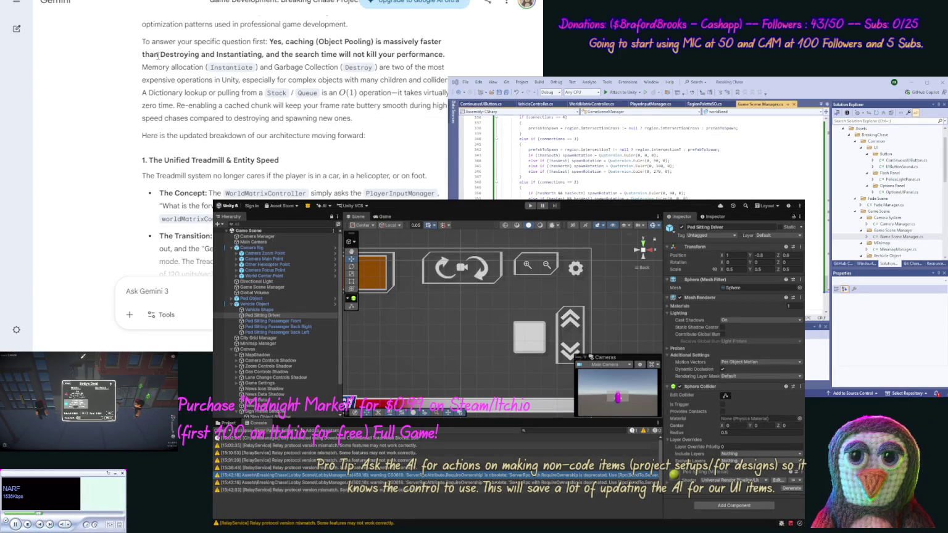
scroll(121, 89, "down", 3)
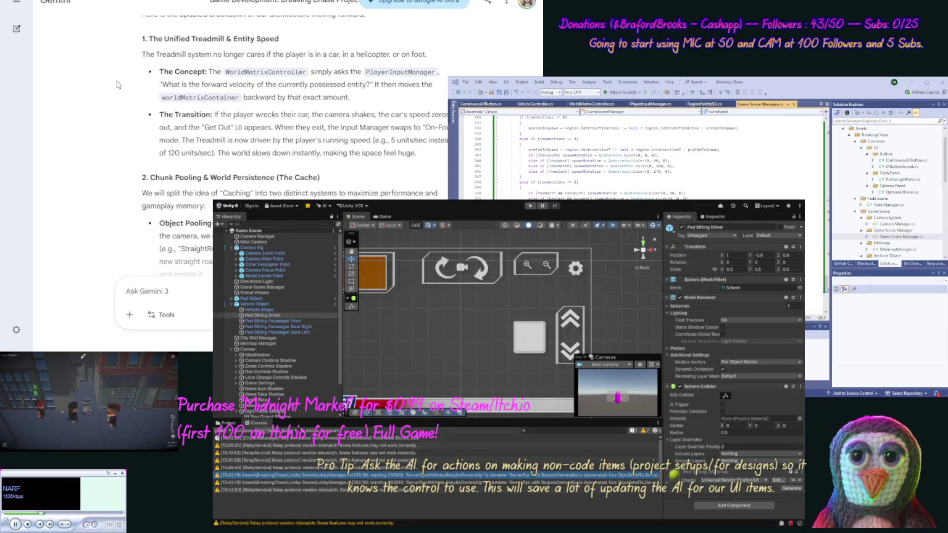
scroll(106, 109, "down", 3)
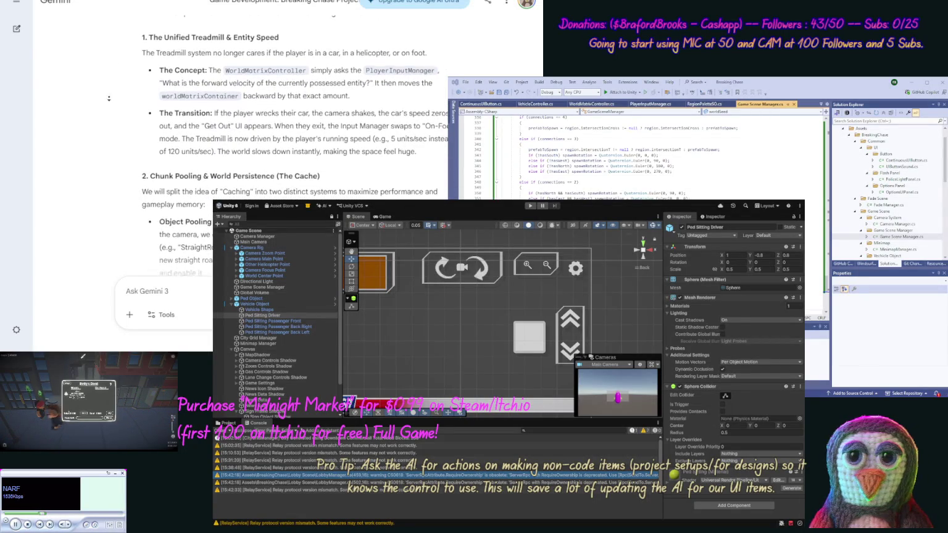
scroll(106, 109, "down", 5)
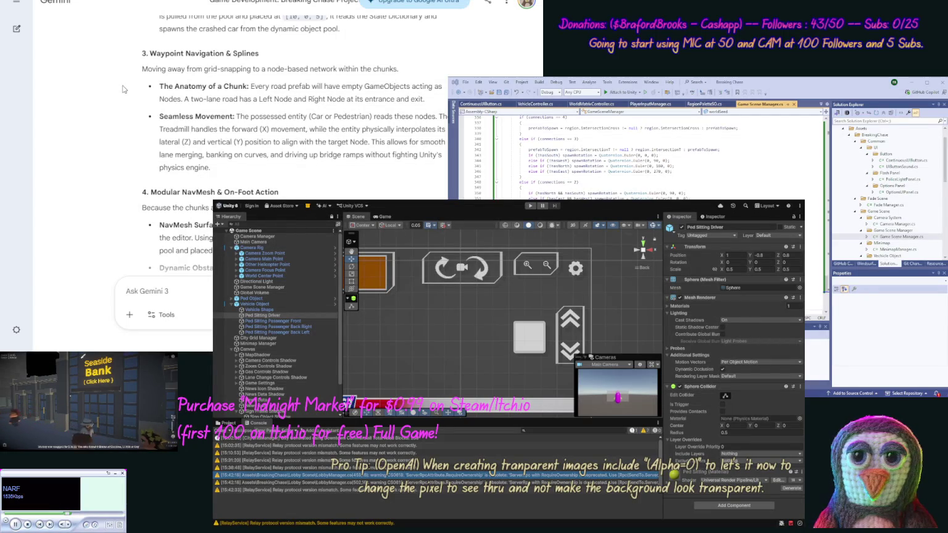
scroll(117, 99, "down", 4)
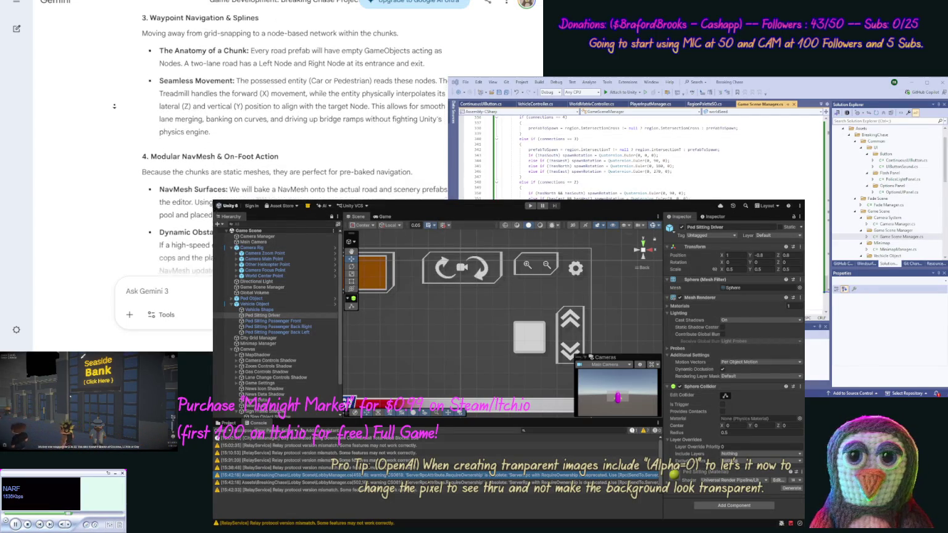
scroll(112, 107, "down", 2)
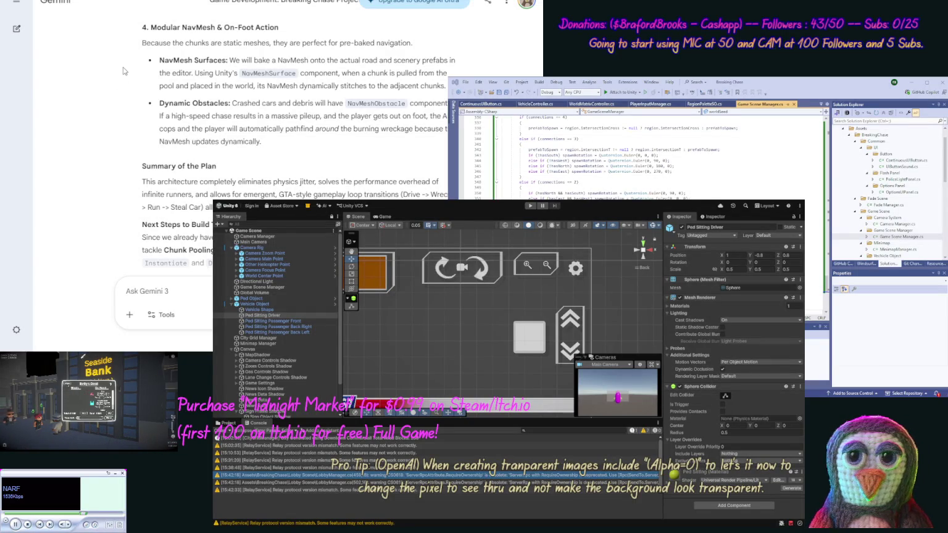
scroll(123, 67, "down", 2)
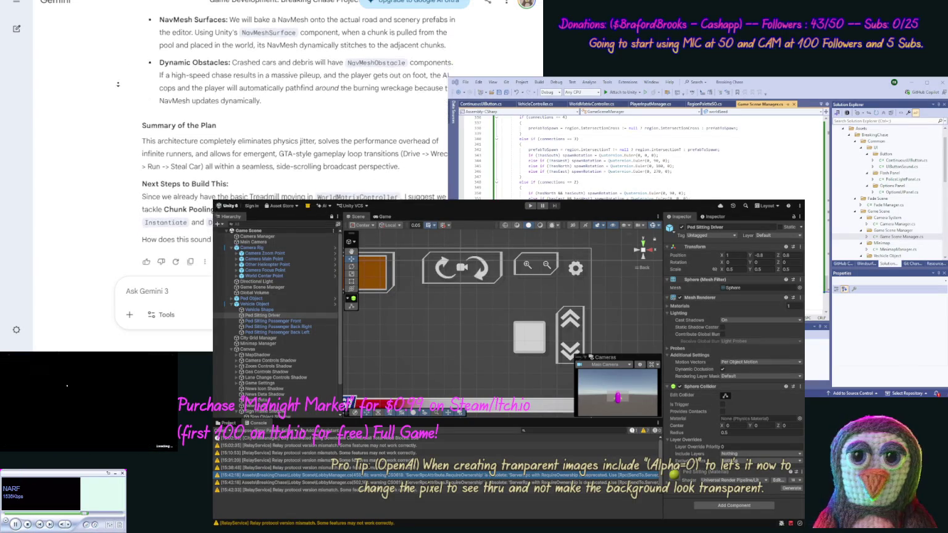
scroll(118, 86, "down", 1)
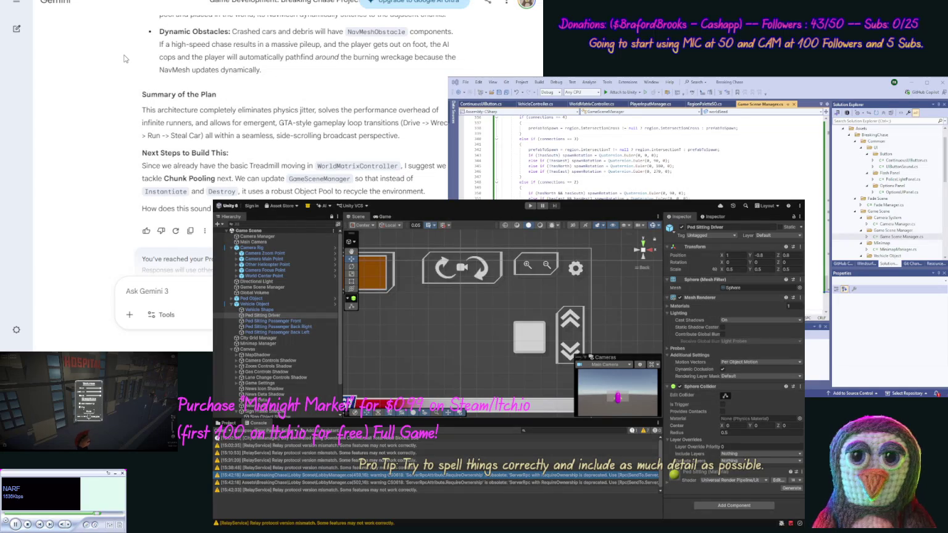
scroll(128, 51, "down", 1)
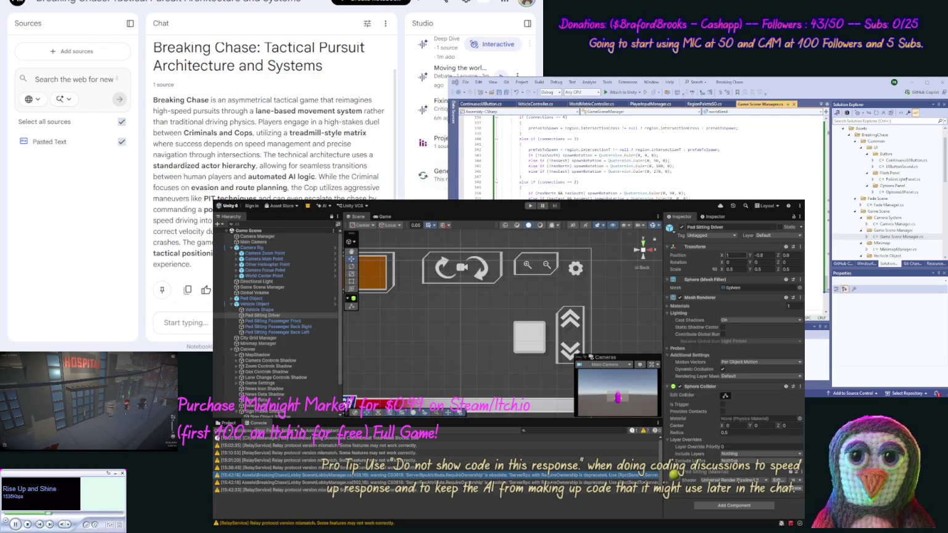
left_click(735, 262)
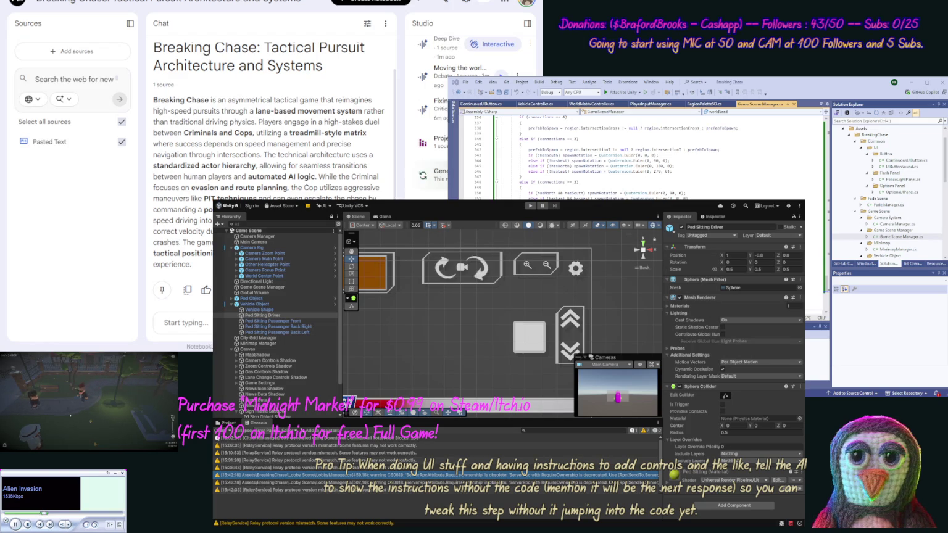
Step: Change the Ped Sitting Driver's Transform Position Y from -0.8 to 0
key("ctrl+z")
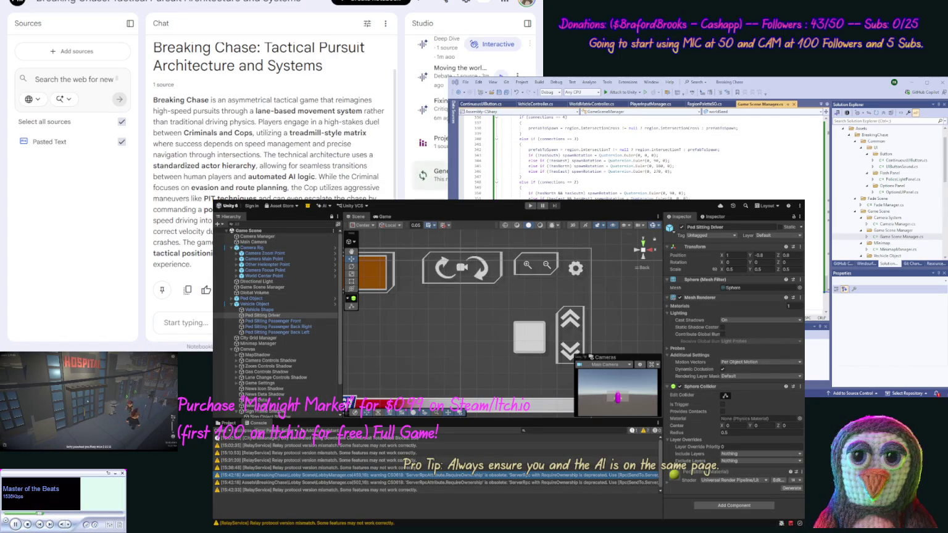
Step: Return to the Gemini chat showing its Chunk Pooling via GameSceneManager proposal
key("ctrl+Tab")
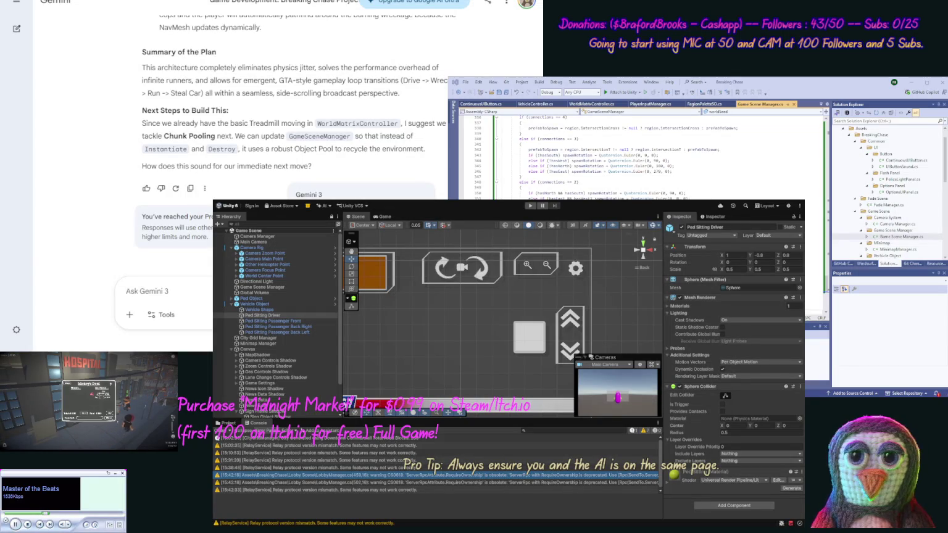
Step: Send Gemini 'OK let us start this, ensure…' to begin implementing and request needed files first
scroll(290, 123, "up", 1)
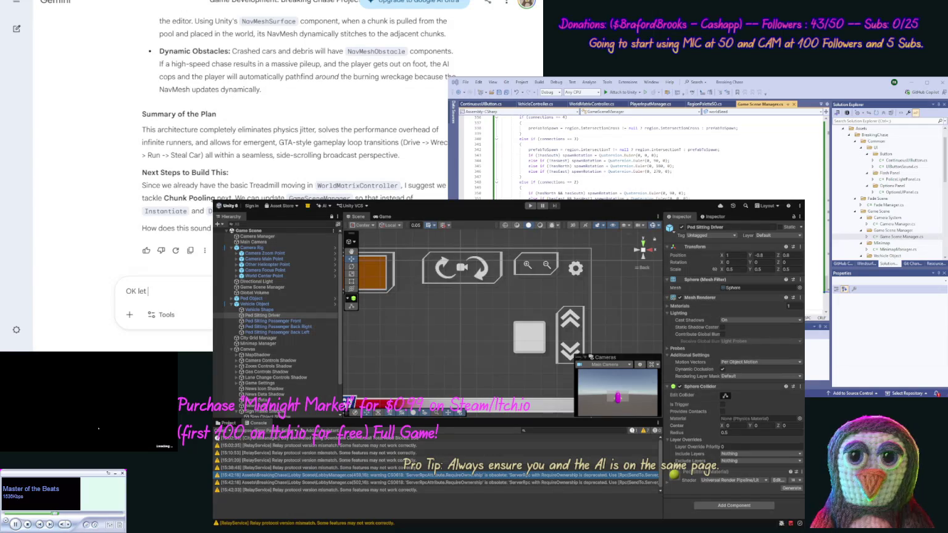
type("us start this, ensure")
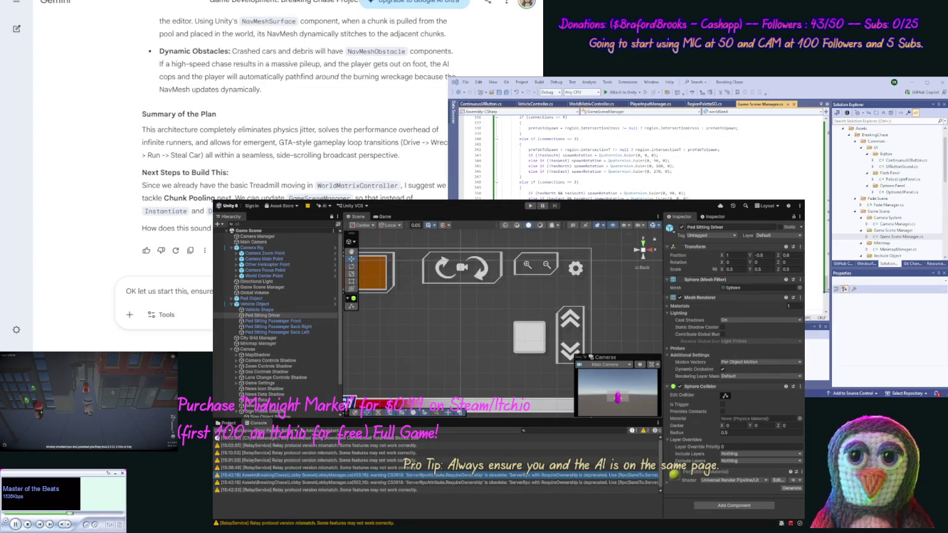
type("now.)")
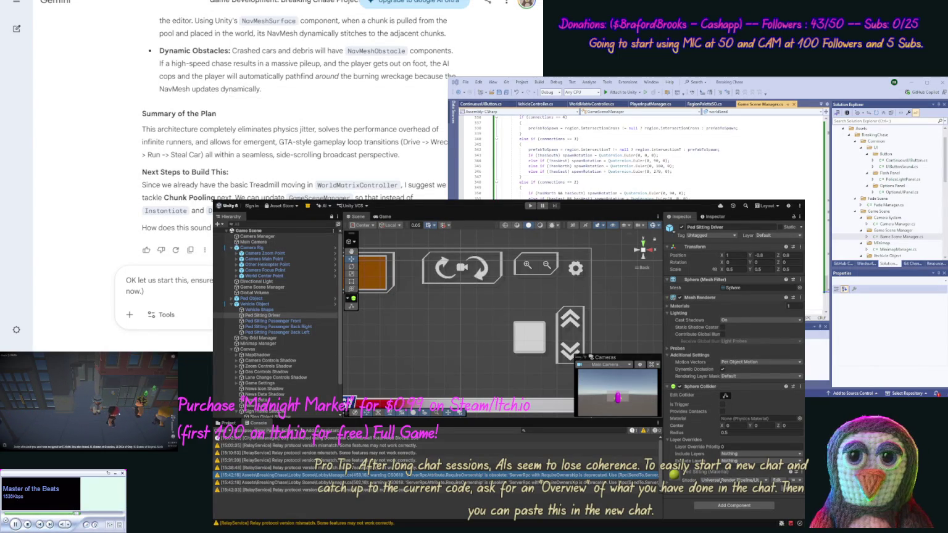
key("Return")
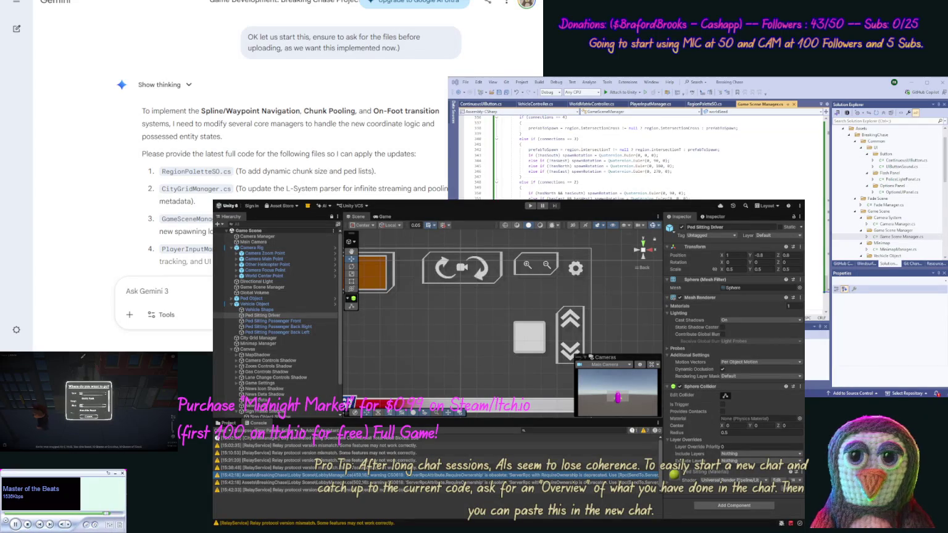
Step: Read Gemini's list of five scripts, planned ChunkWaypointMap.cs and next steps, then view RegionPaletteSO.cs
scroll(290, 155, "down", 1)
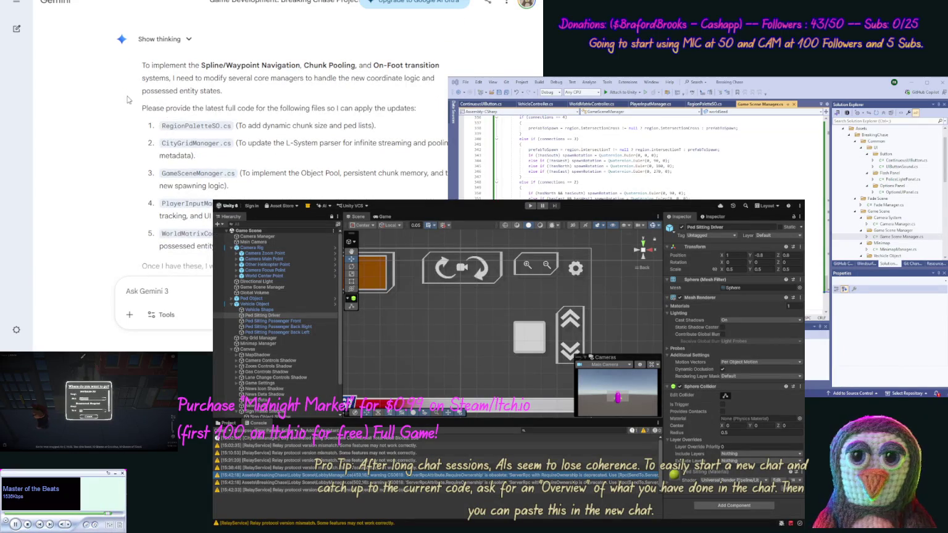
scroll(130, 123, "down", 2)
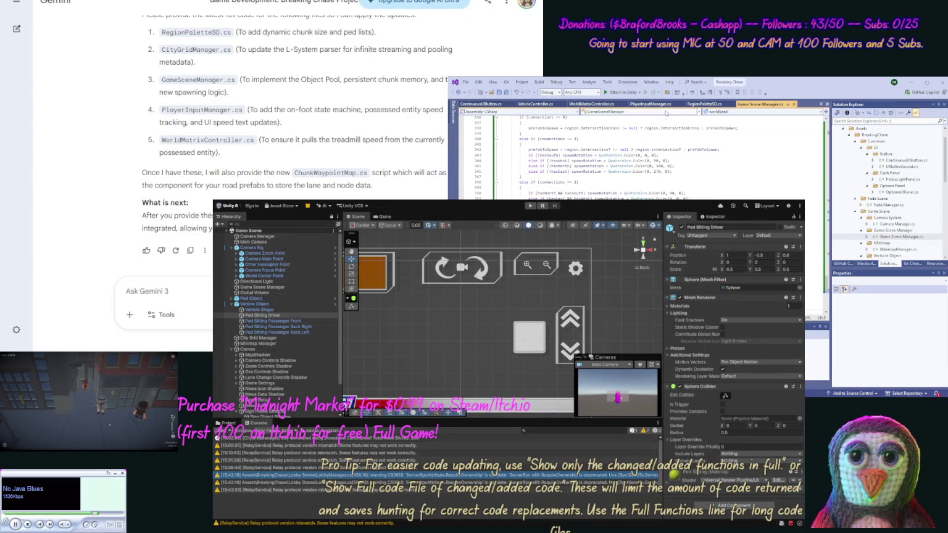
left_click(694, 105)
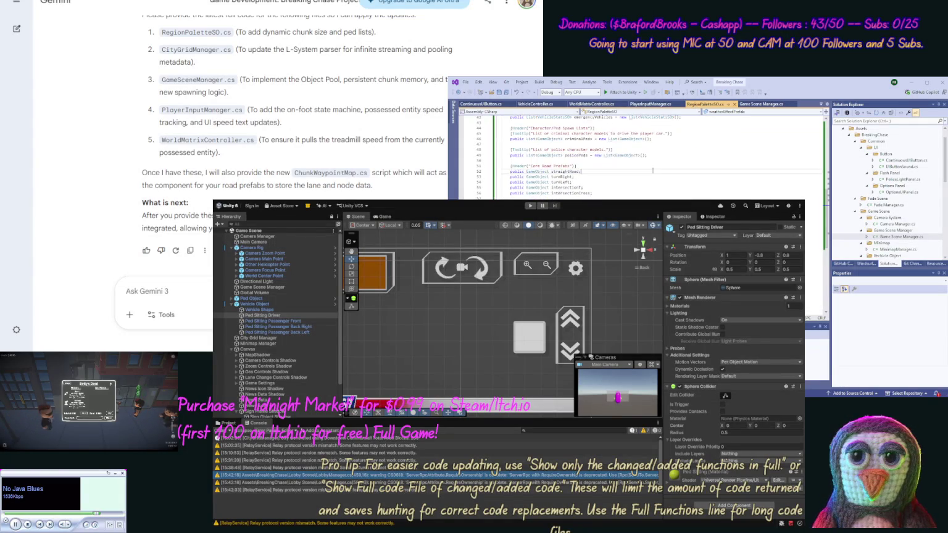
Step: Draft a Gemini message proposing three files at a time, with RegionPaletteSO.cs code in code tags
key("ctrl+a")
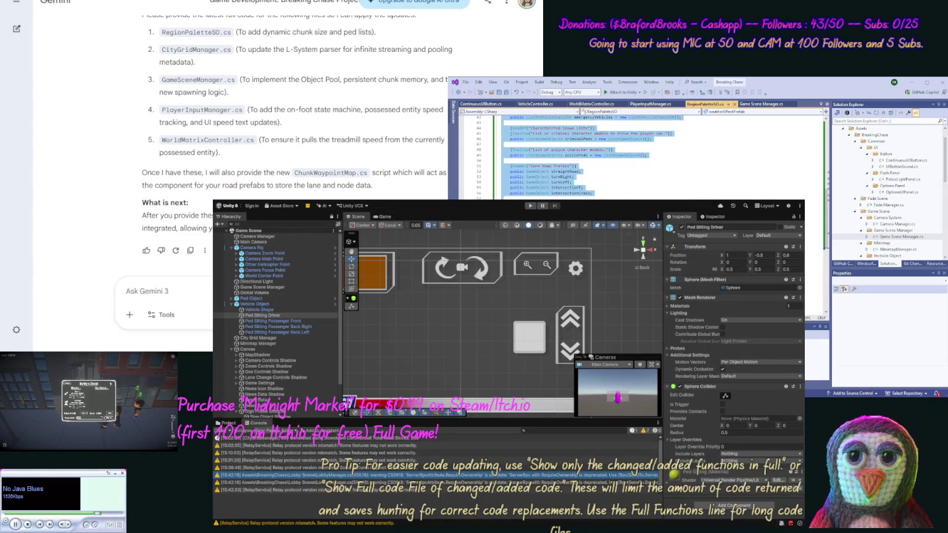
left_click(164, 291)
type("Let us do that")
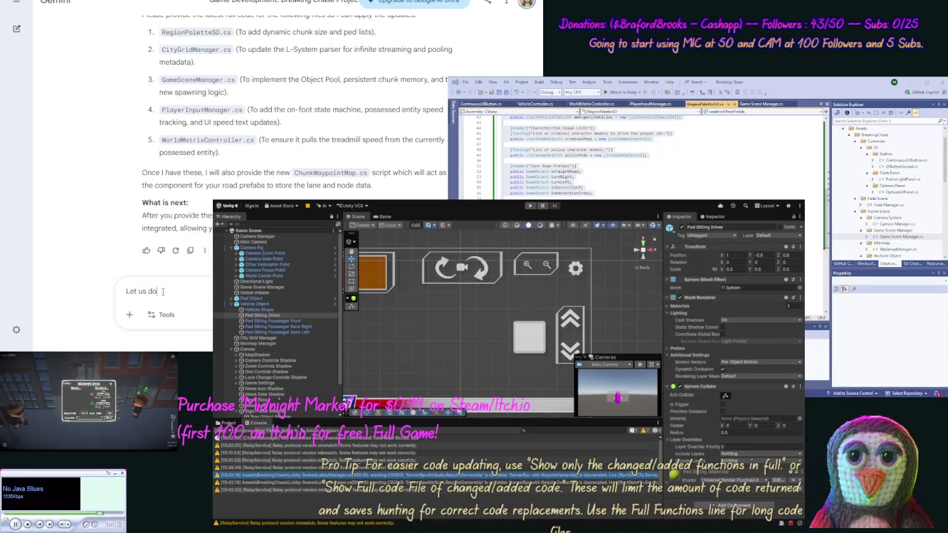
type("a time with")
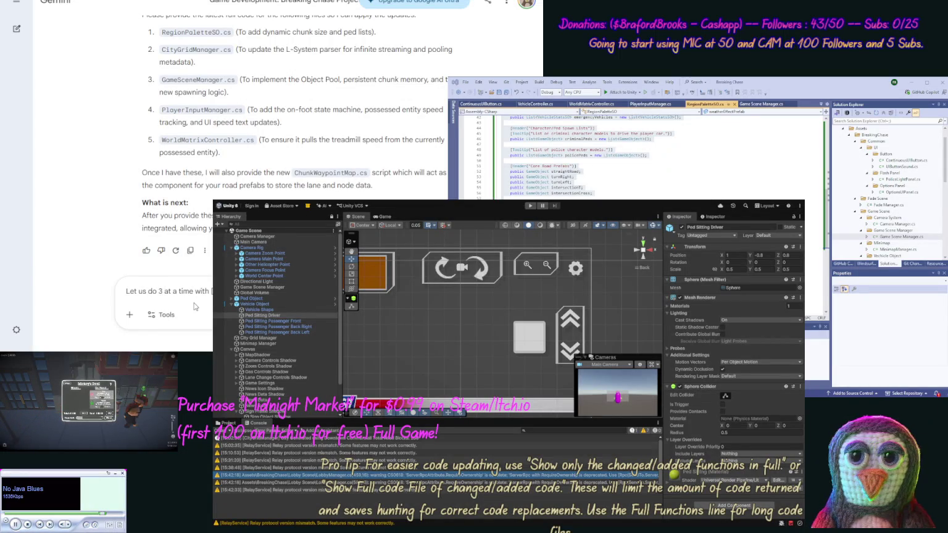
key("ctrl+v")
type("[/code]")
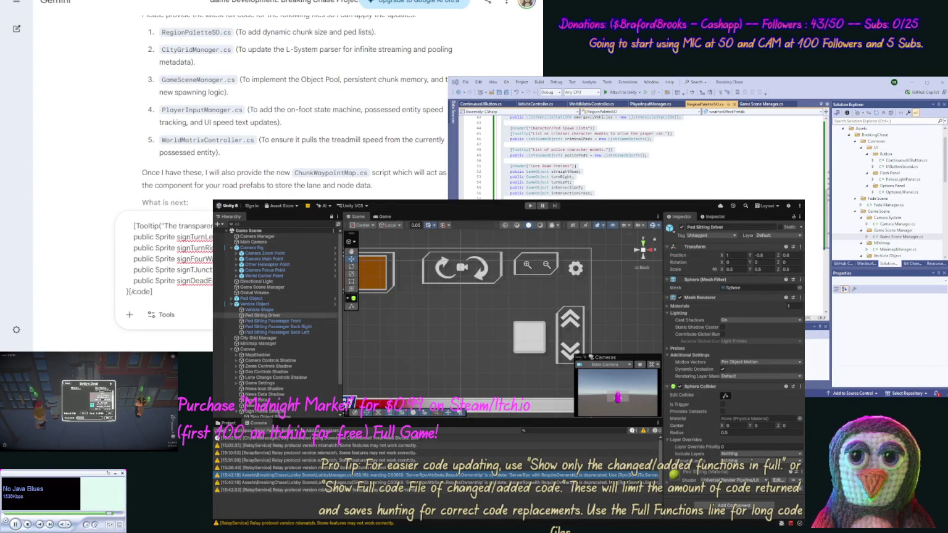
key("ctrl+a")
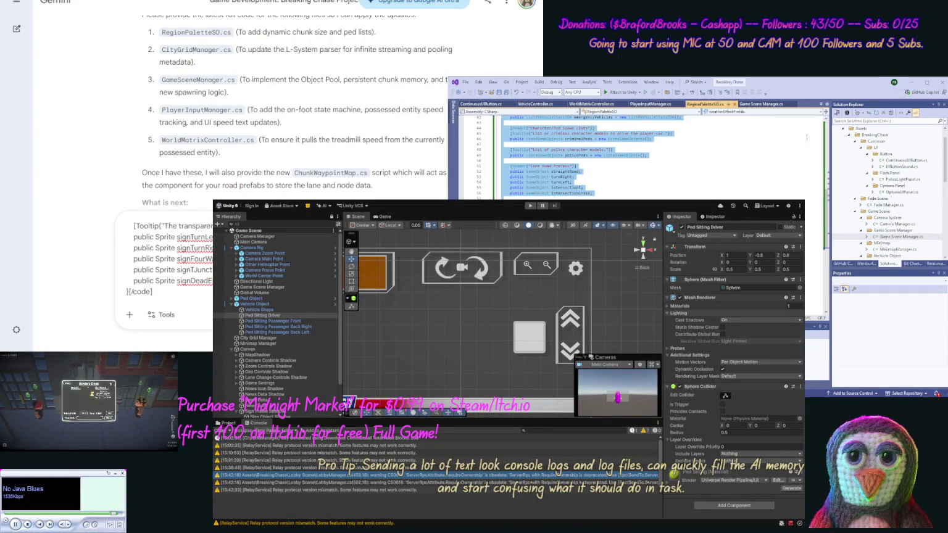
left_click_drag(945, 178, 944, 192)
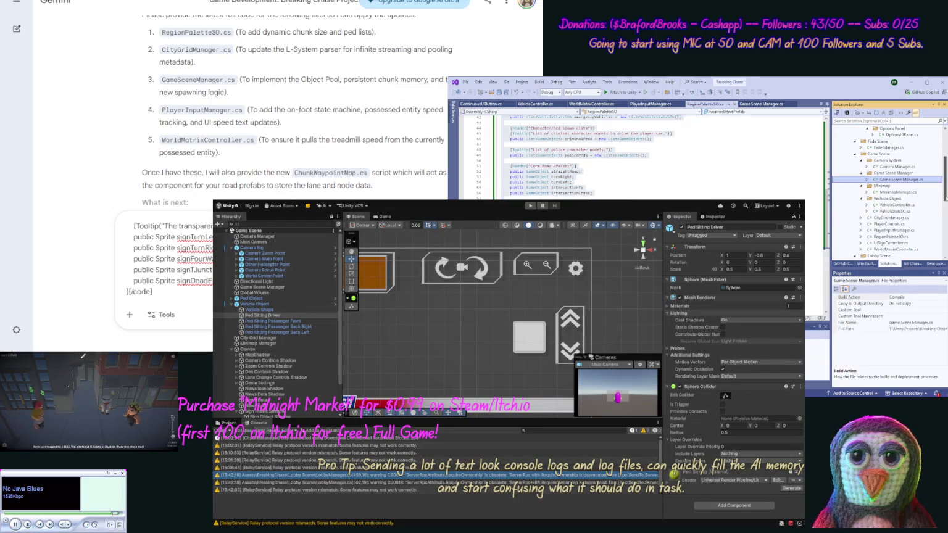
Step: Add the CityGridManager.cs code to the Gemini message inside code tags
left_click(891, 218)
double_click(890, 218)
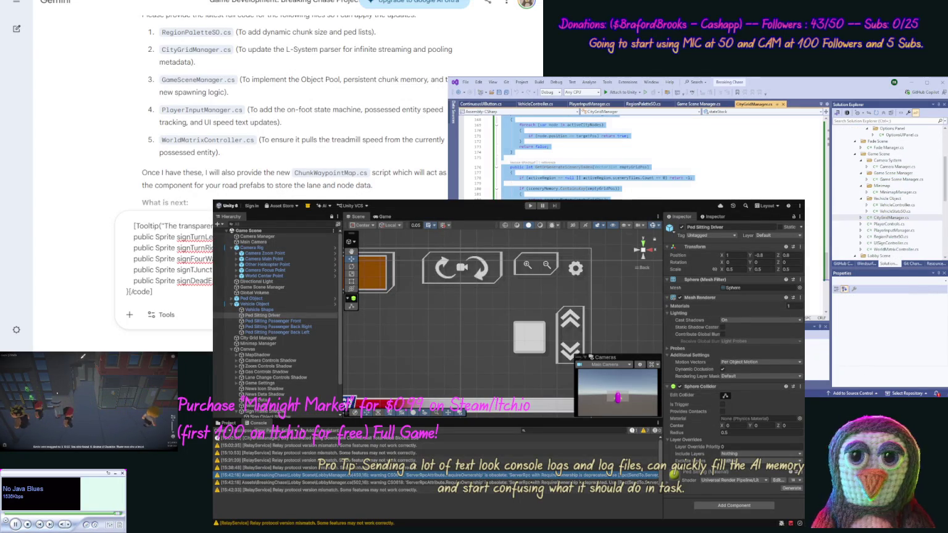
left_click(57, 161)
type(", [")
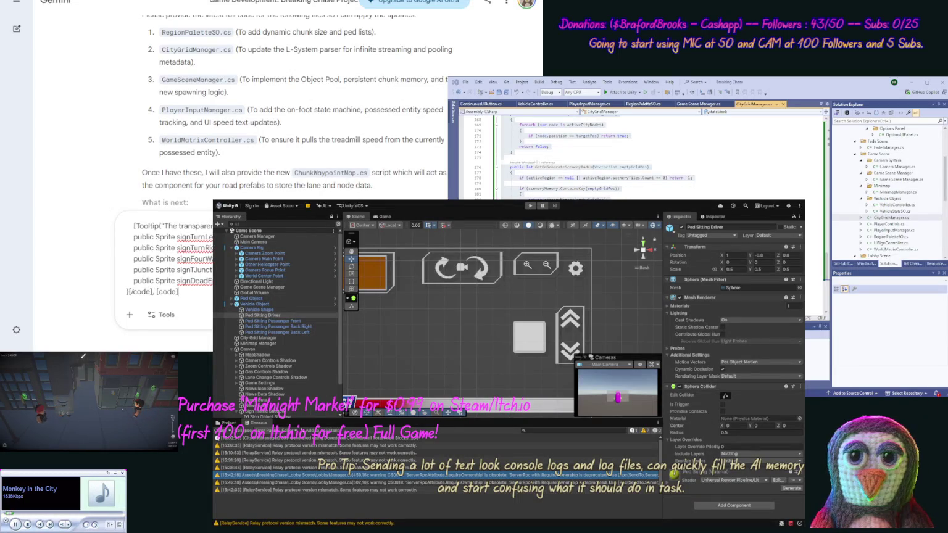
key("ctrl+v")
type("[/code], [cod")
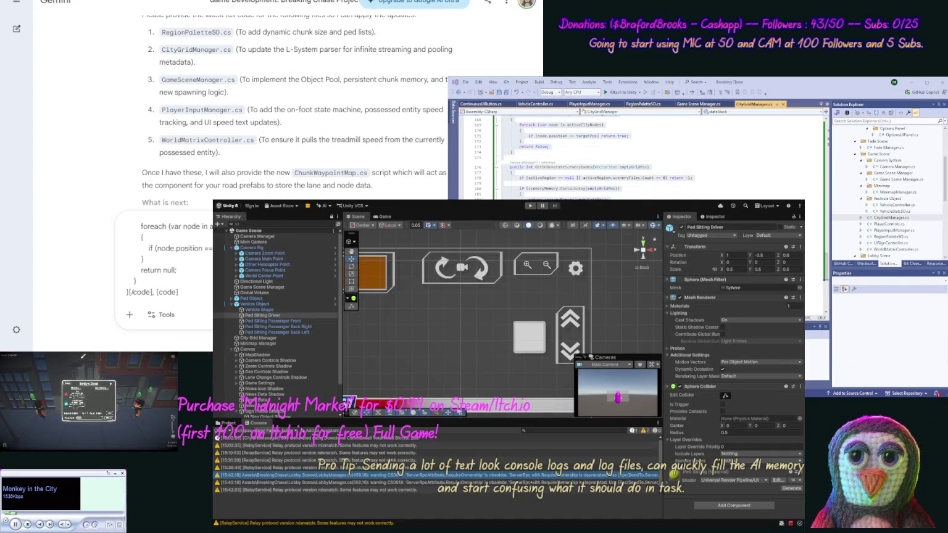
Step: Append the Game Scene Manager.cs code in code tags and send the three-file message
double_click(905, 180)
key("ctrl+a")
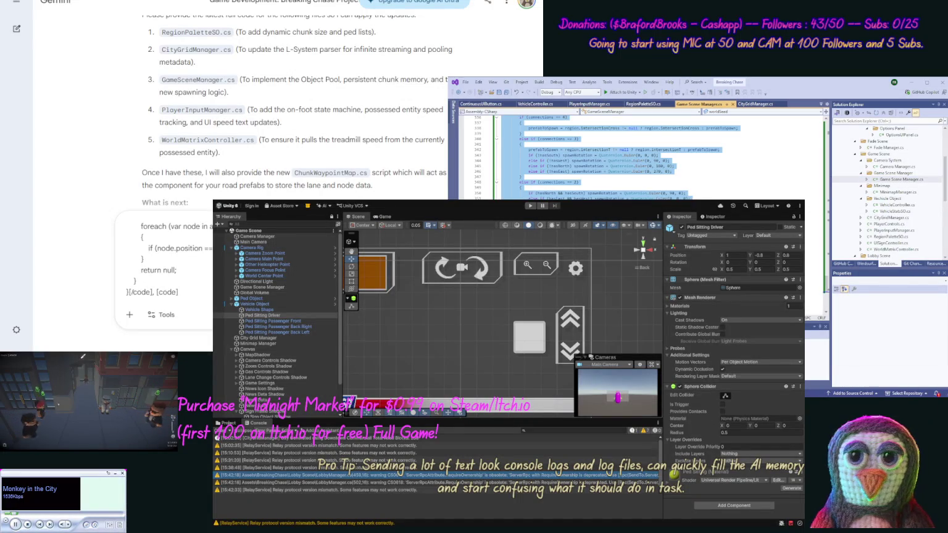
left_click(302, 192)
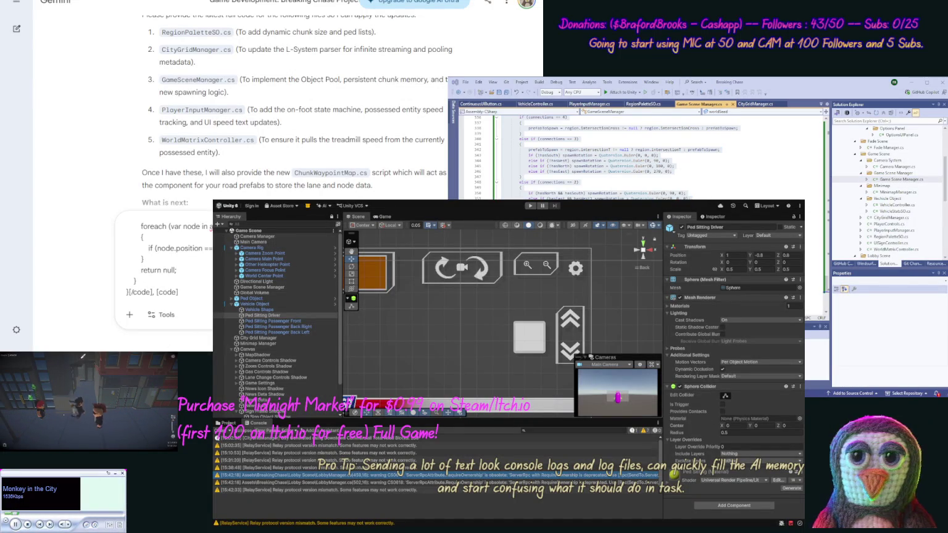
key("ctrl+v")
type("[/code]")
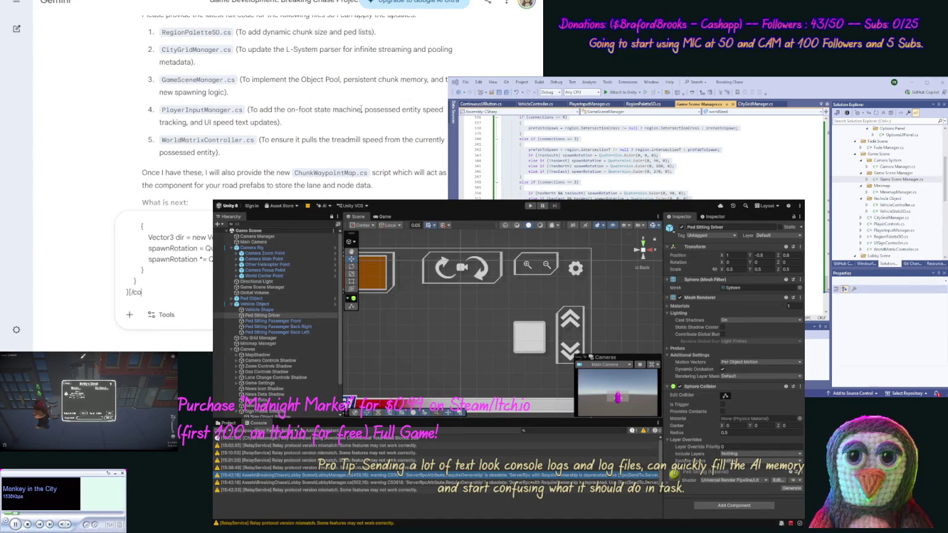
key("Return")
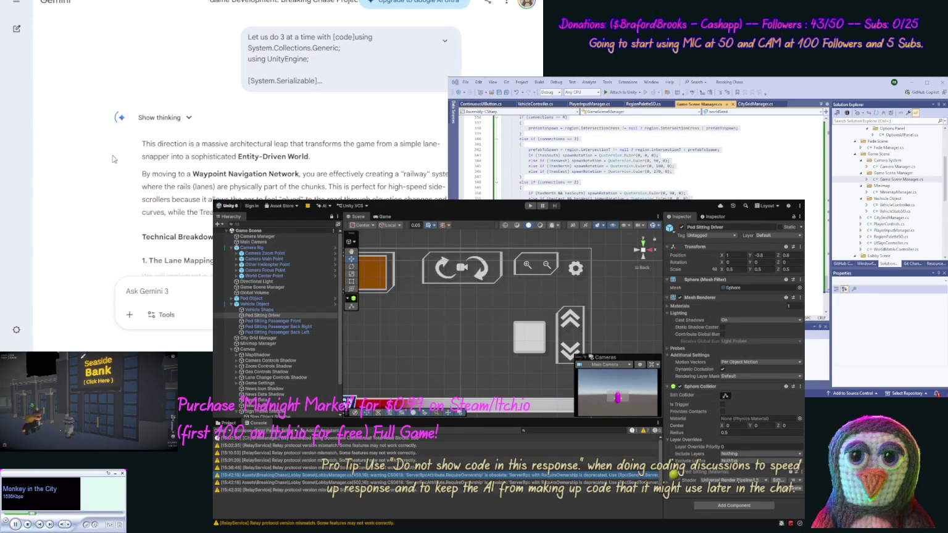
Step: Scan Gemini's Waypoint Navigation reply, returning to Implementation Part 1's updated RegionPaletteSO.cs code
scroll(113, 185, "down", 2)
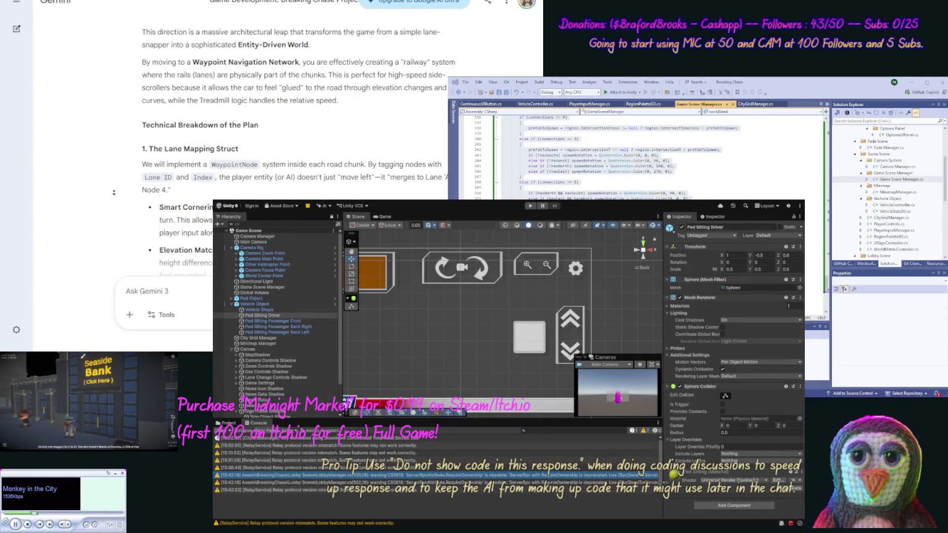
scroll(115, 185, "down", 10)
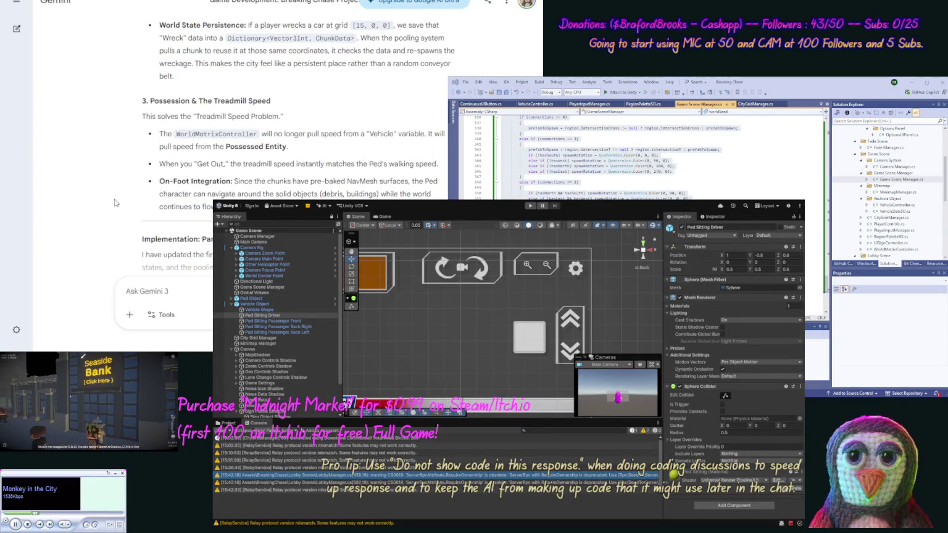
scroll(114, 201, "down", 5)
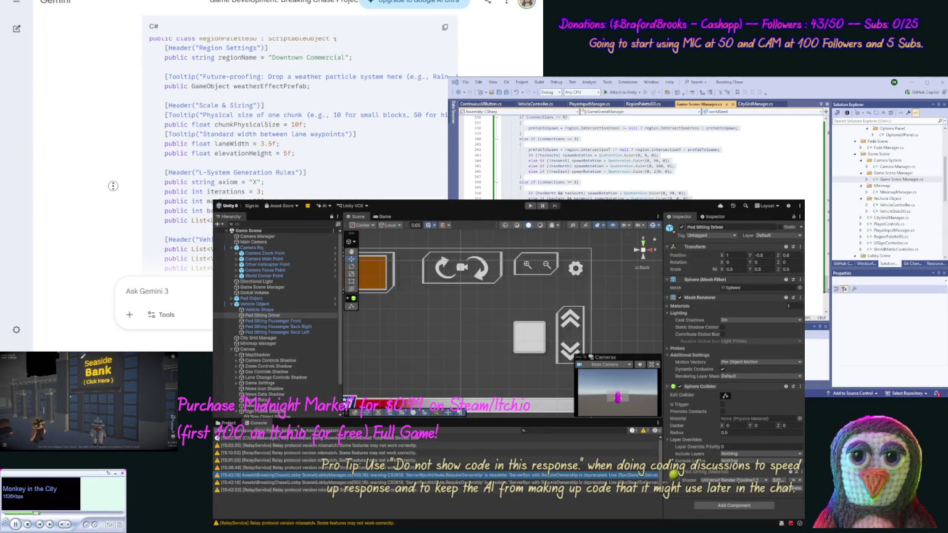
scroll(113, 180, "up", 1)
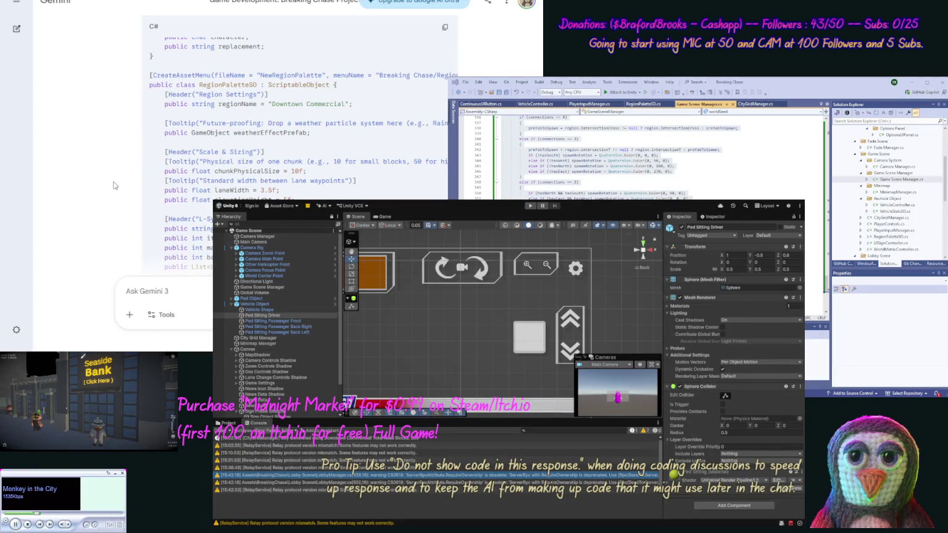
scroll(113, 176, "up", 2)
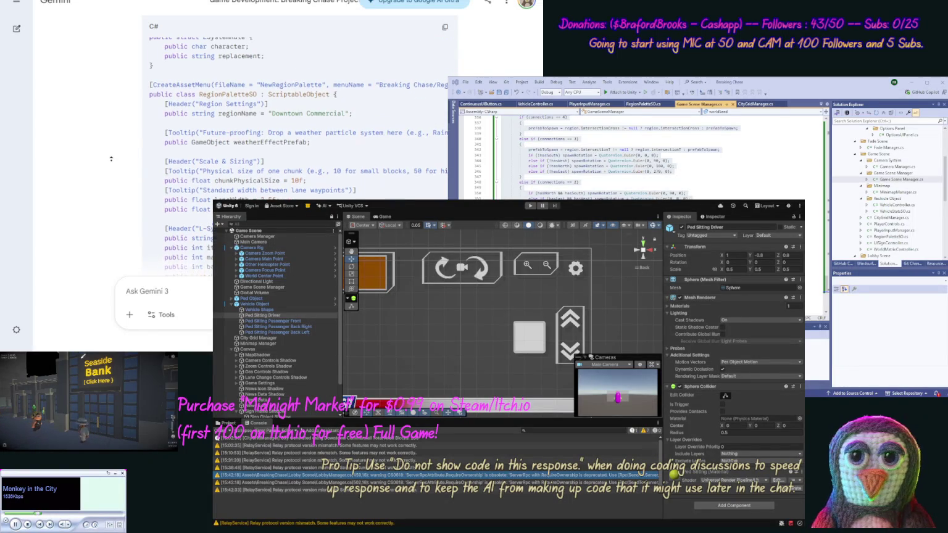
scroll(111, 158, "up", 2)
scroll(113, 164, "up", 2)
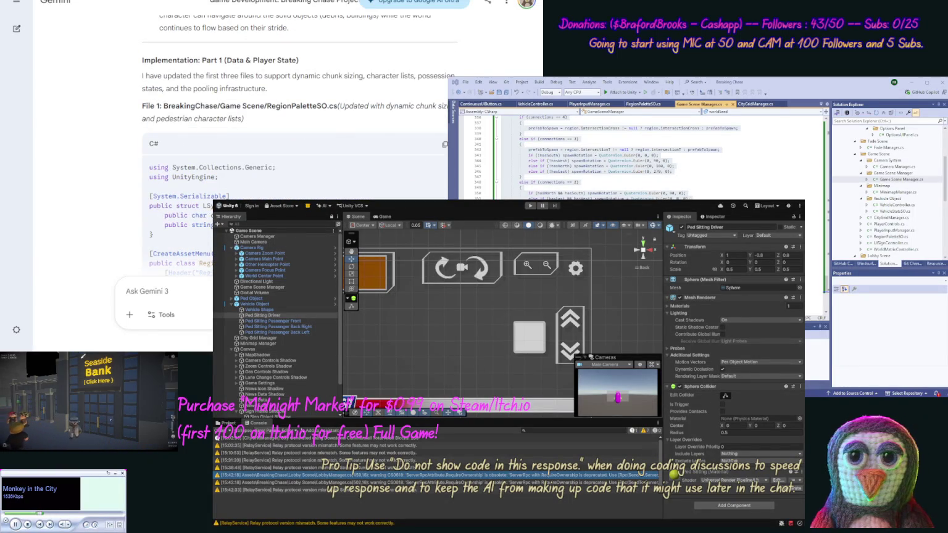
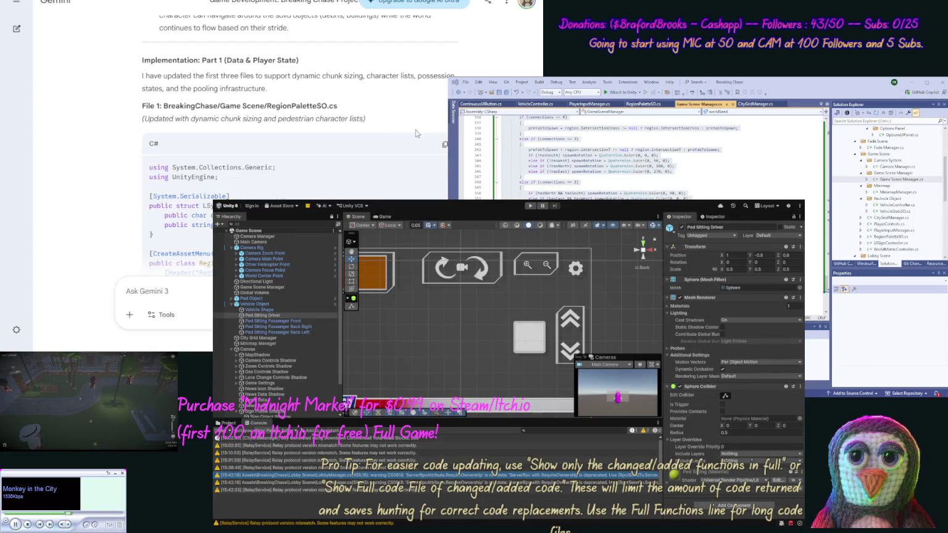
Step: Paste Gemini's RegionPaletteSO code into RegionPaletteSO.cs, then undo it to keep the original code
left_click(444, 144)
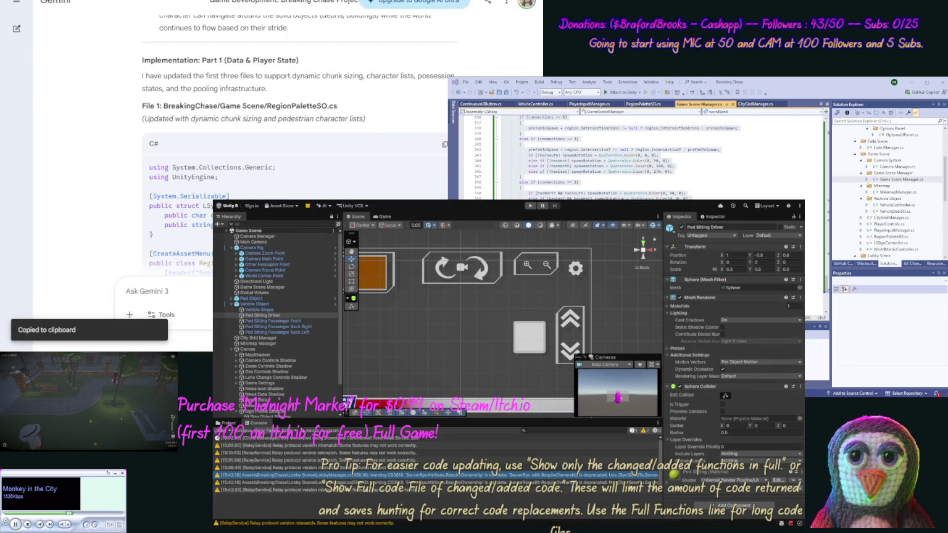
left_click(816, 171)
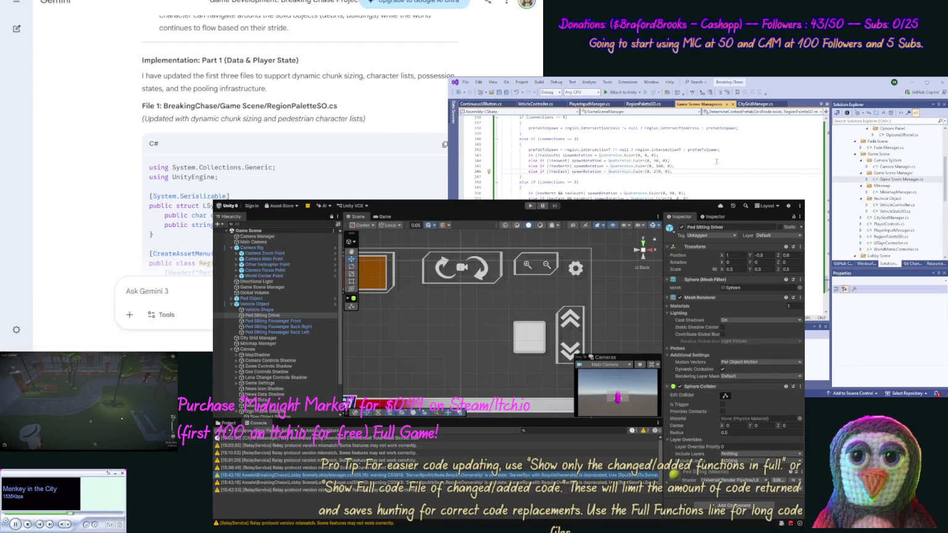
left_click(643, 103)
key("ctrl+a")
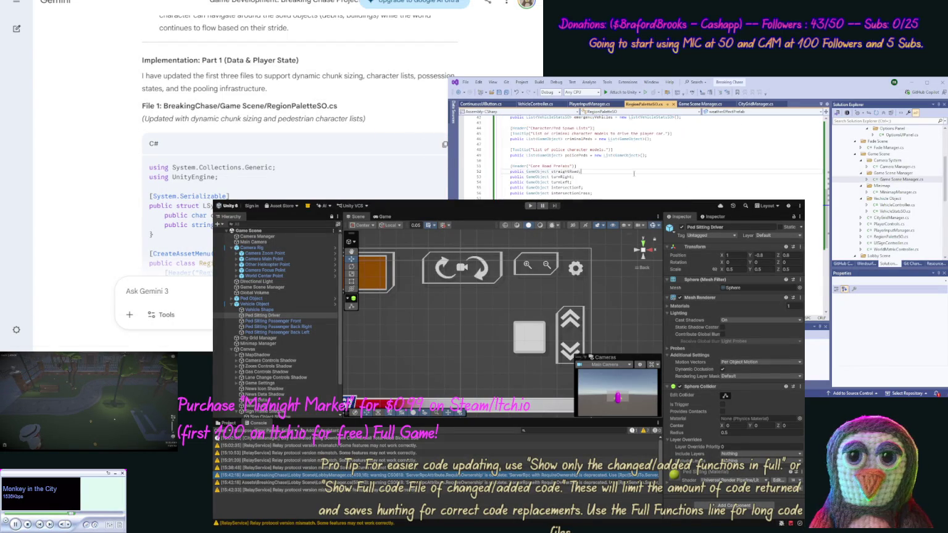
key("ctrl+v")
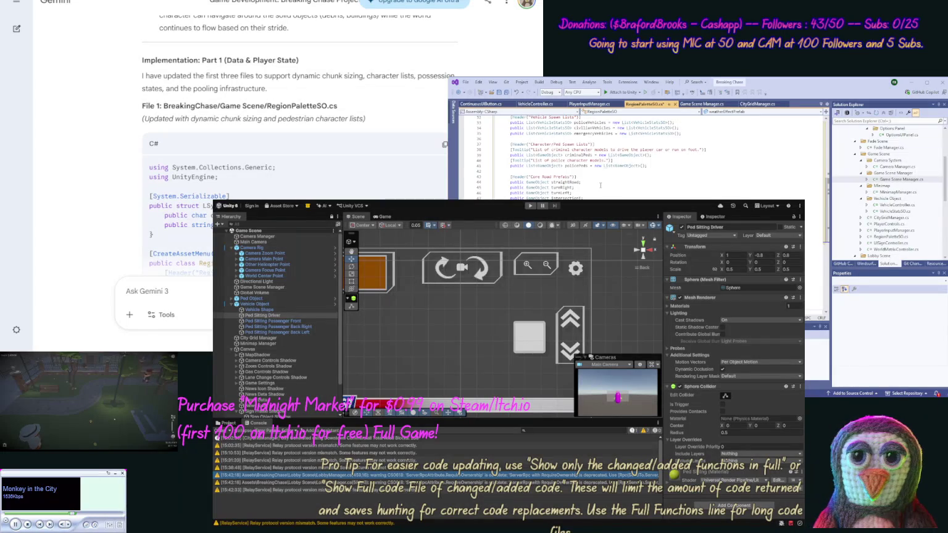
key("ctrl+z")
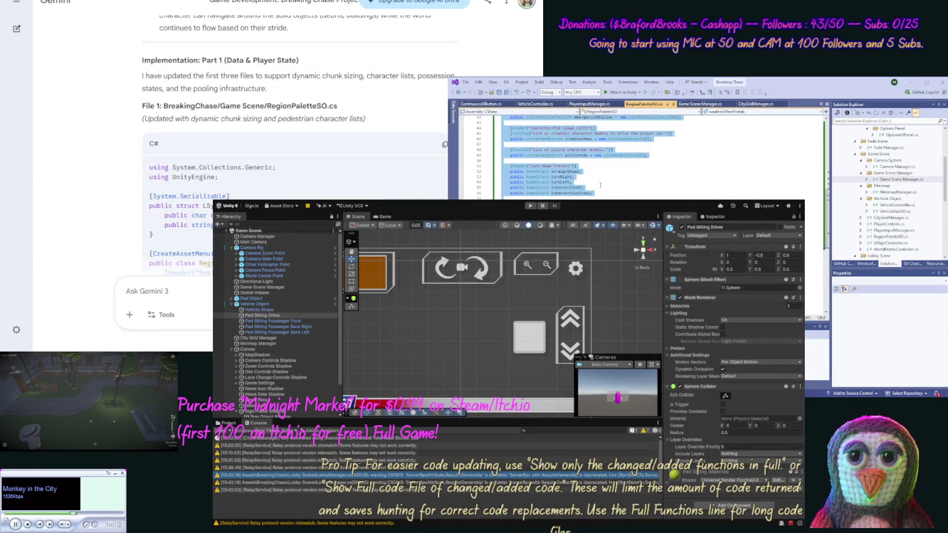
left_click(76, 168)
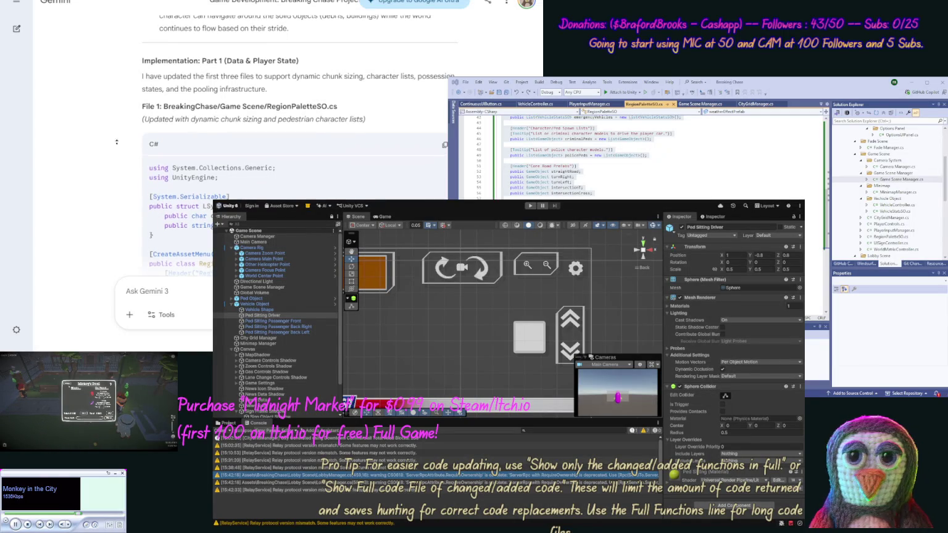
Step: Amend the earlier three-files prompt to require full files keeping all functionality, and resubmit it
scroll(116, 124, "up", 5)
scroll(117, 125, "up", 10)
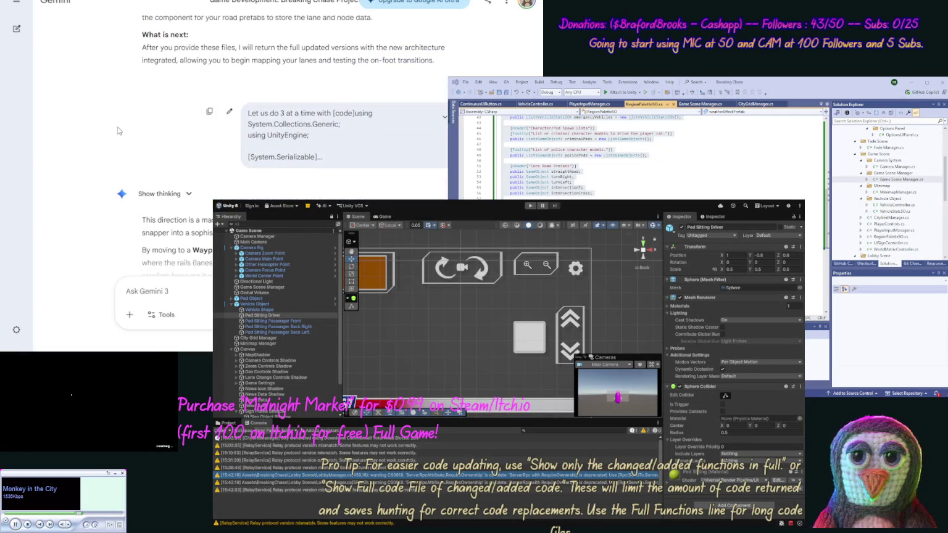
left_click(229, 114)
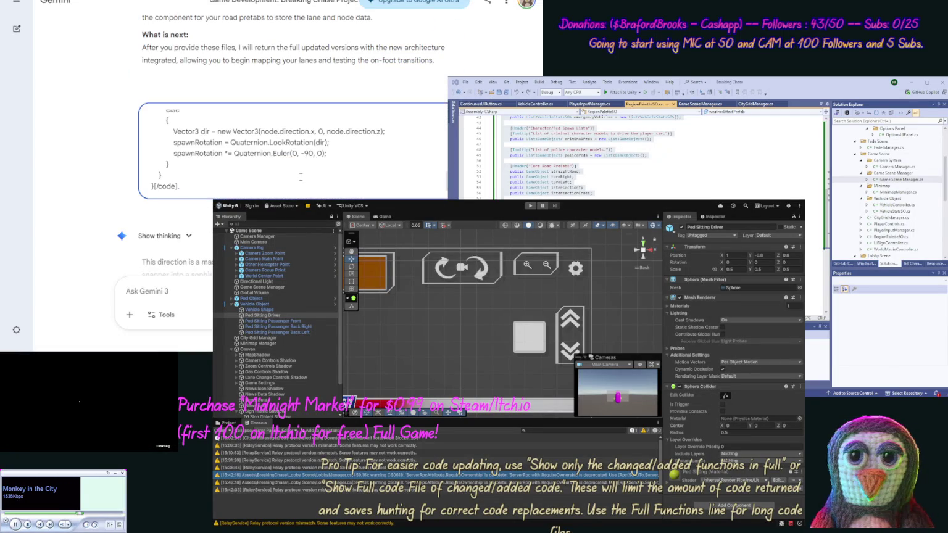
type("nsure to keep a")
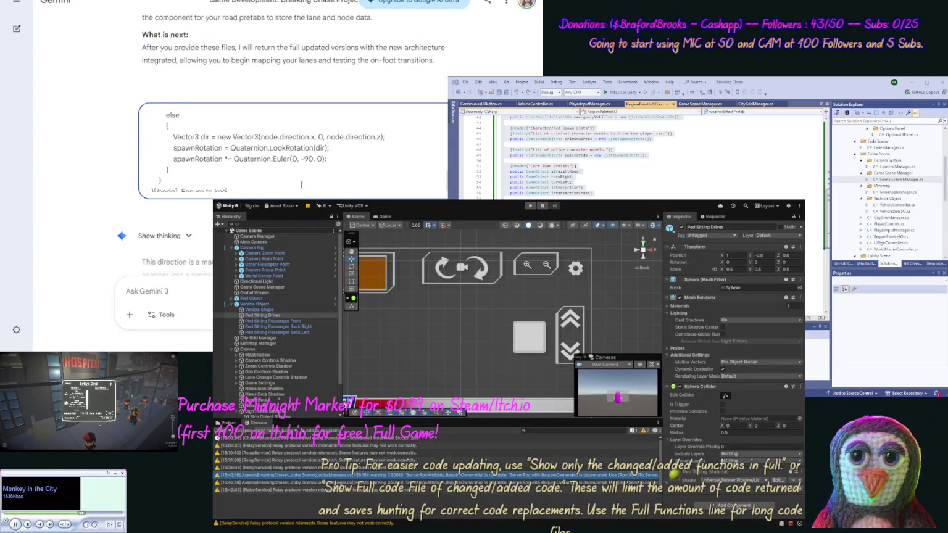
type("ll fo")
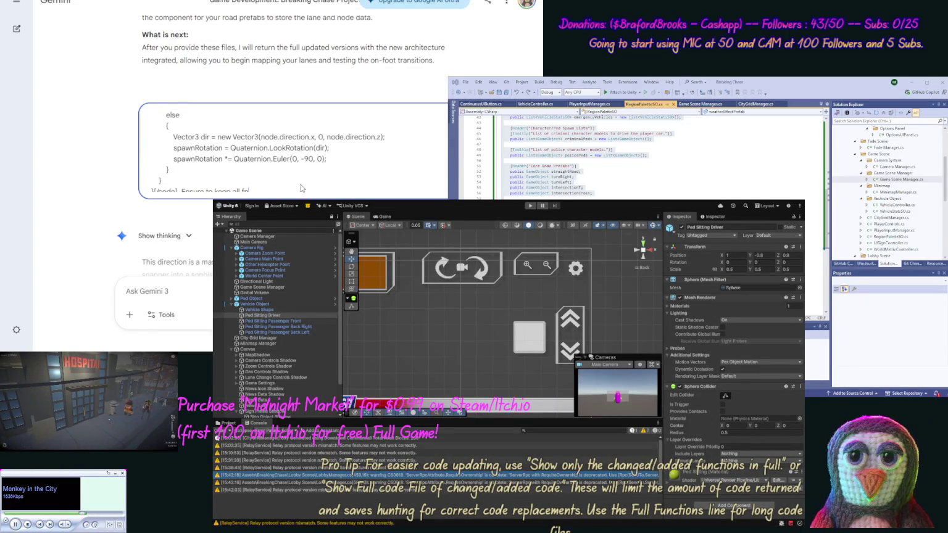
type("ity and roturn the")
type("ll files.")
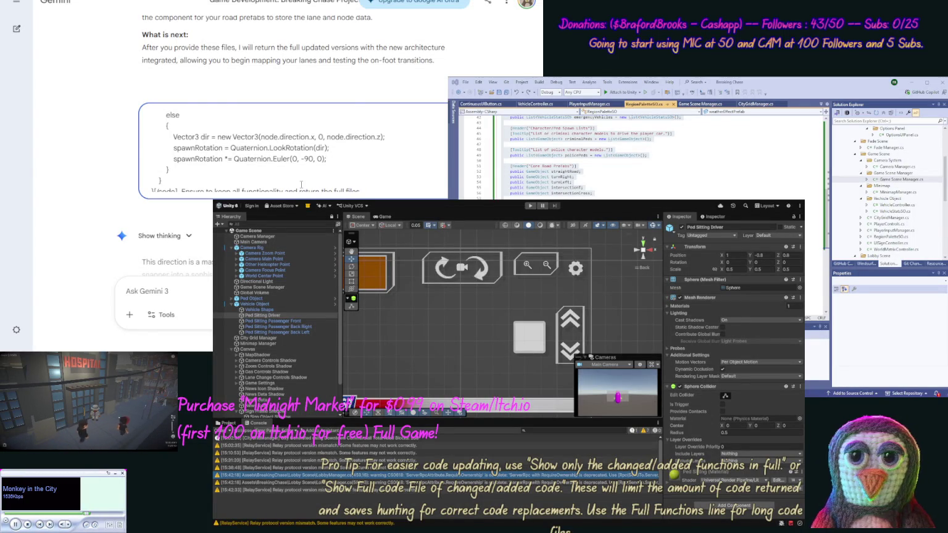
key("Return")
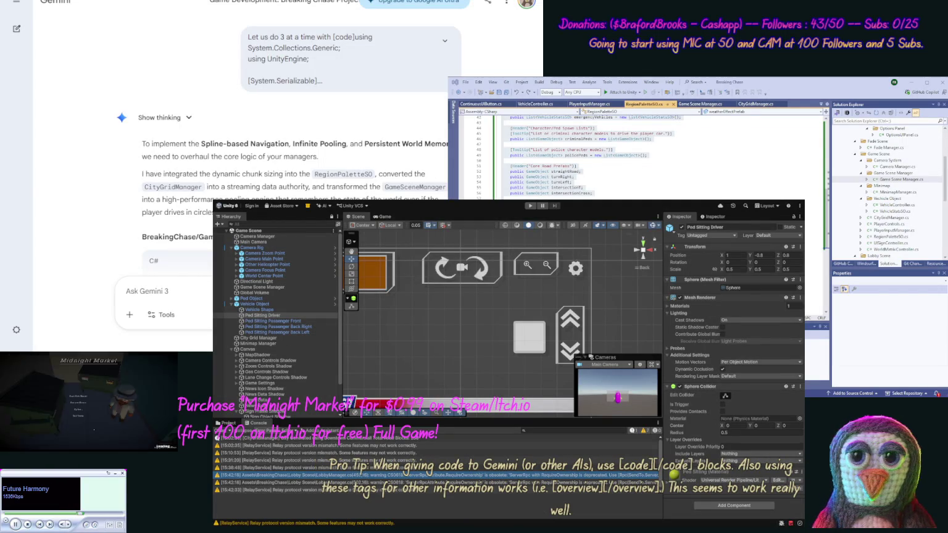
Step: Paste Gemini's new RegionPaletteSO and CityGridManager code over both Visual Studio files
key("ctrl+a")
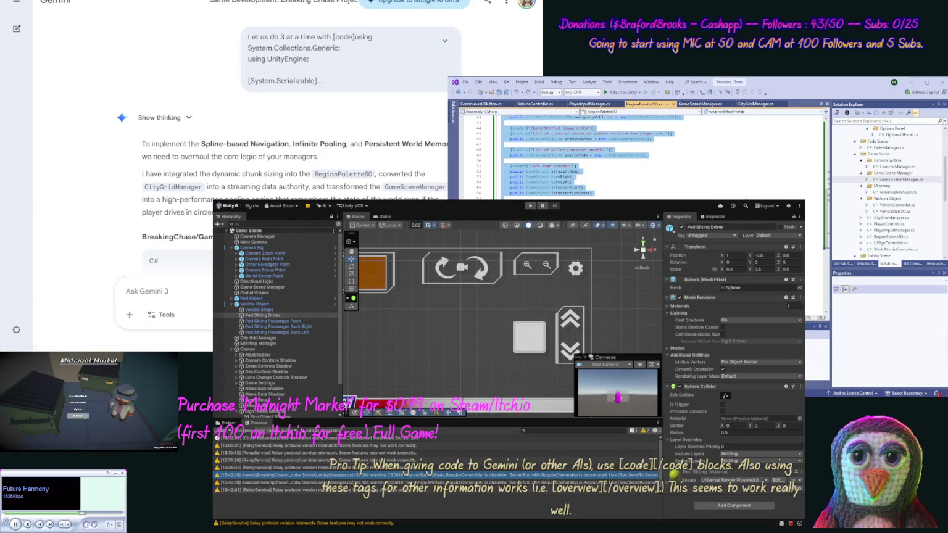
key("ctrl+v")
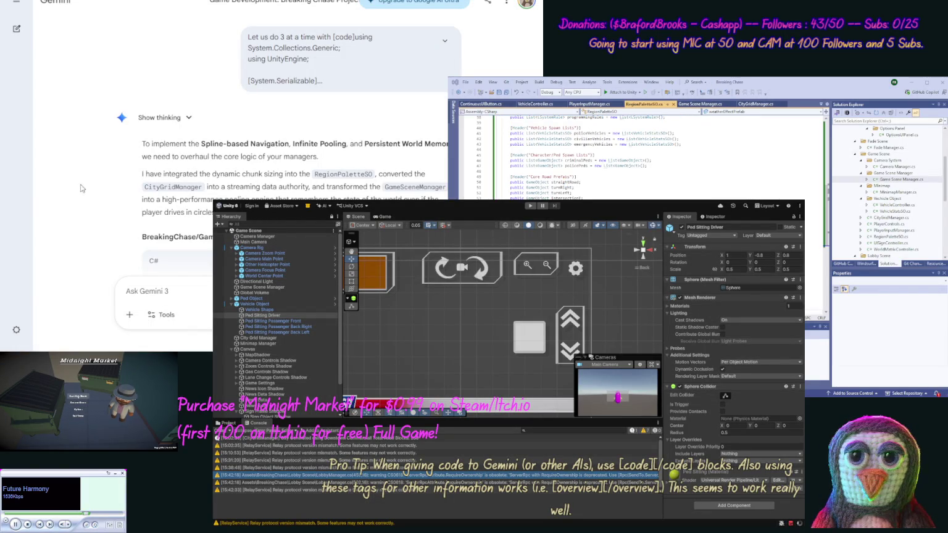
middle_click(99, 242)
scroll(98, 242, "down", 10)
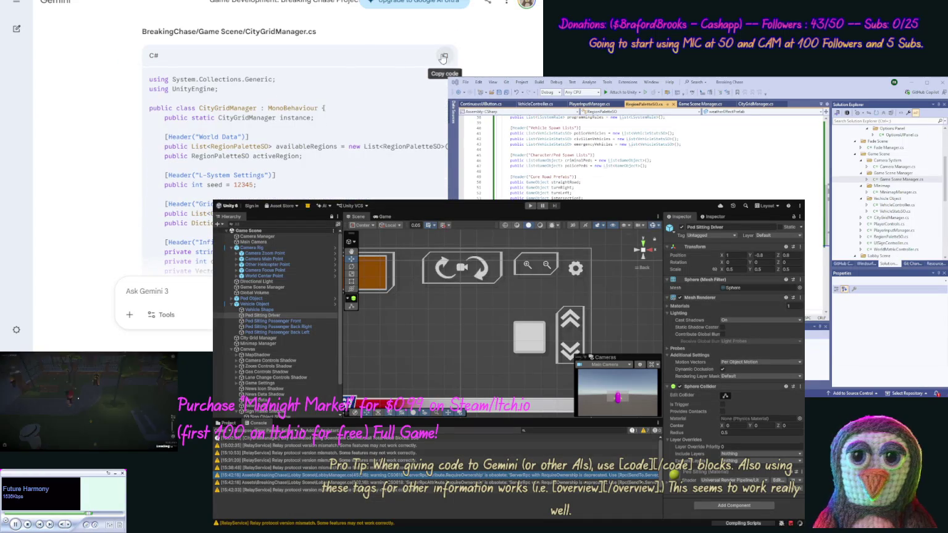
left_click(443, 56)
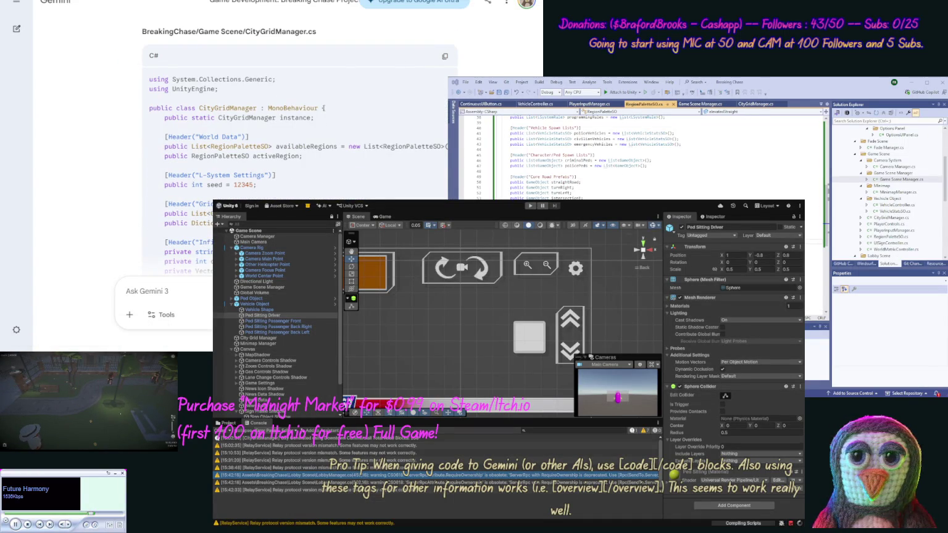
left_click(740, 103)
key("ctrl+v")
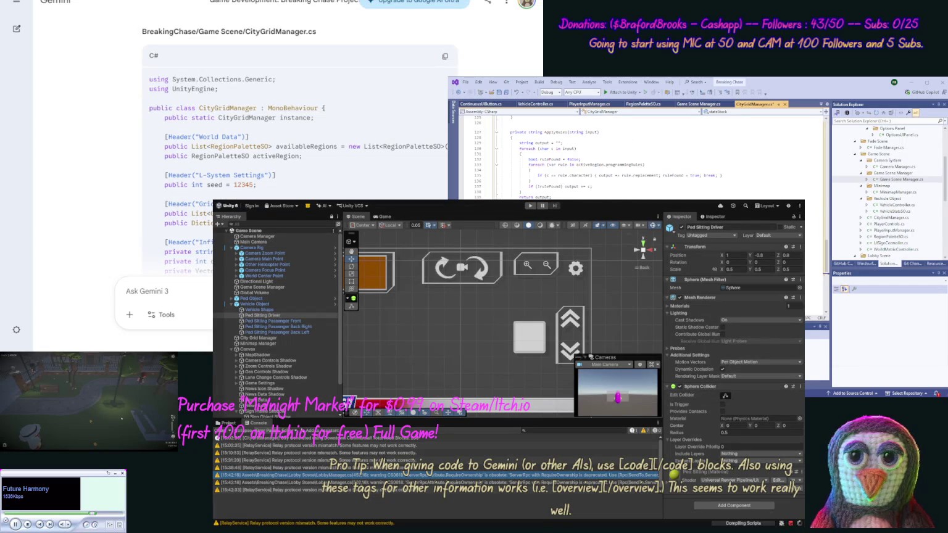
left_click_drag(825, 268, 825, 281)
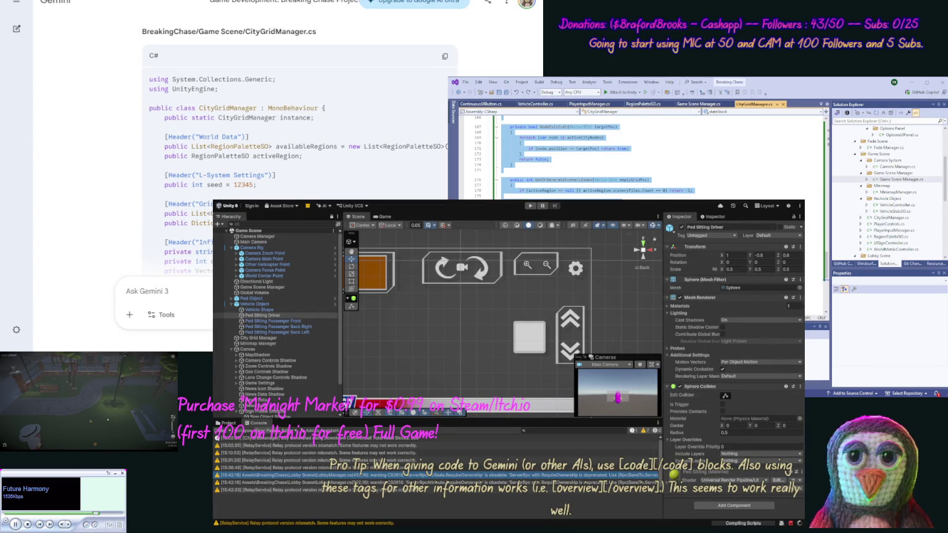
Step: Scroll through the reply and start asking Gemini why these files are smaller
left_click(91, 173)
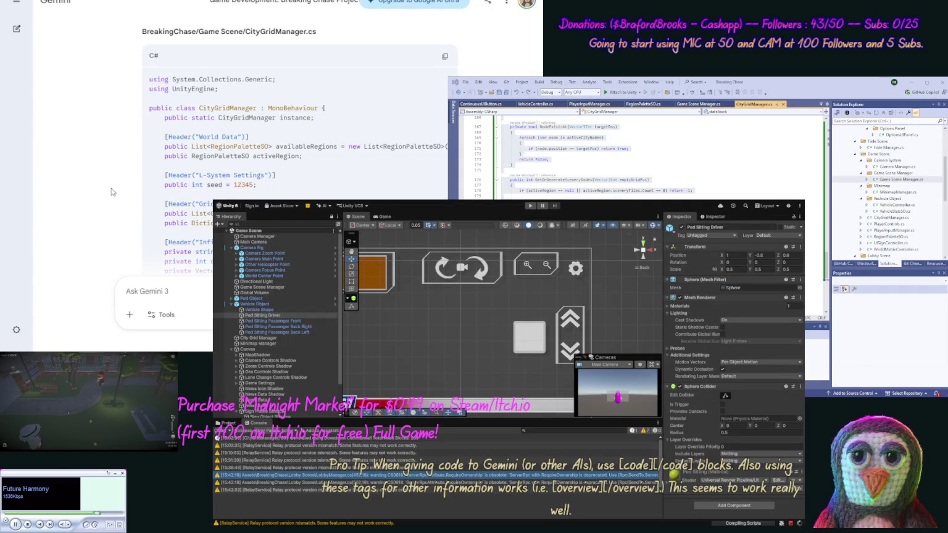
scroll(110, 188, "down", 15)
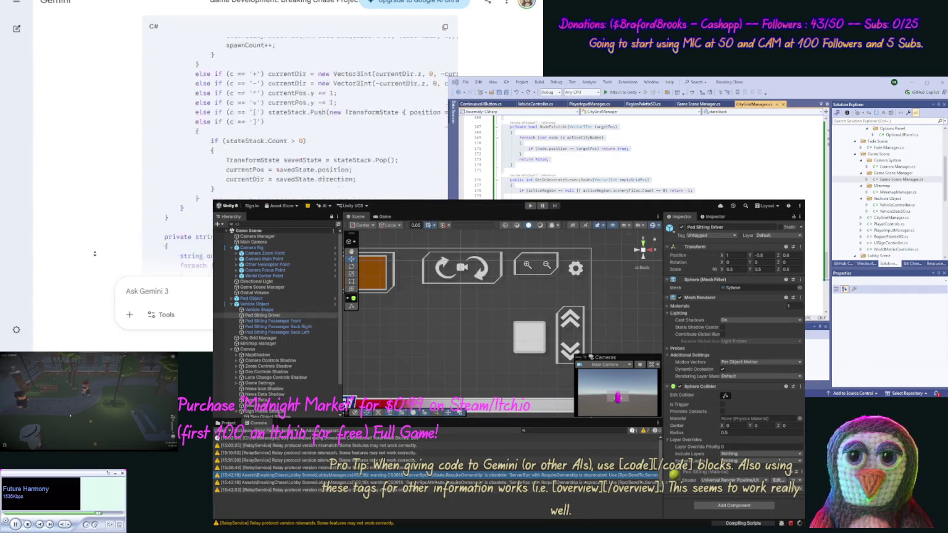
scroll(94, 253, "down", 5)
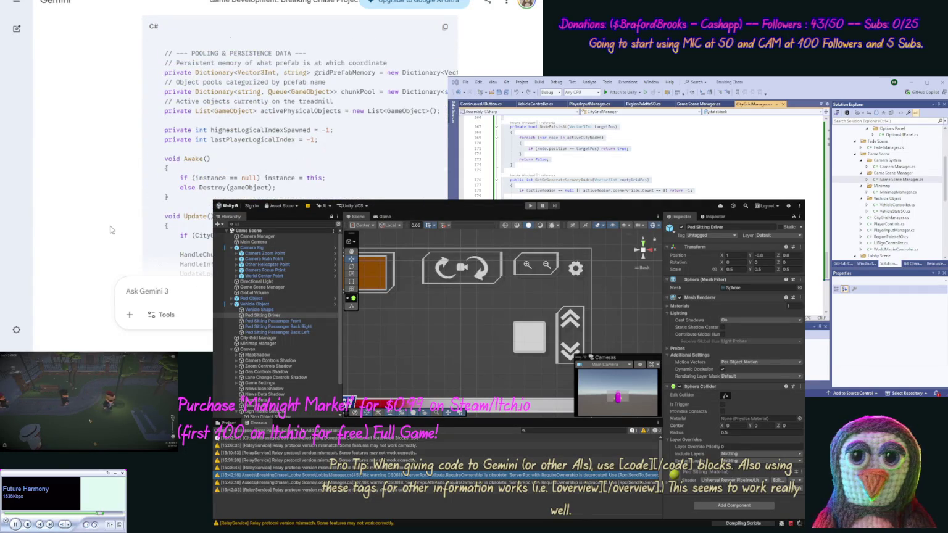
scroll(92, 280, "down", 10)
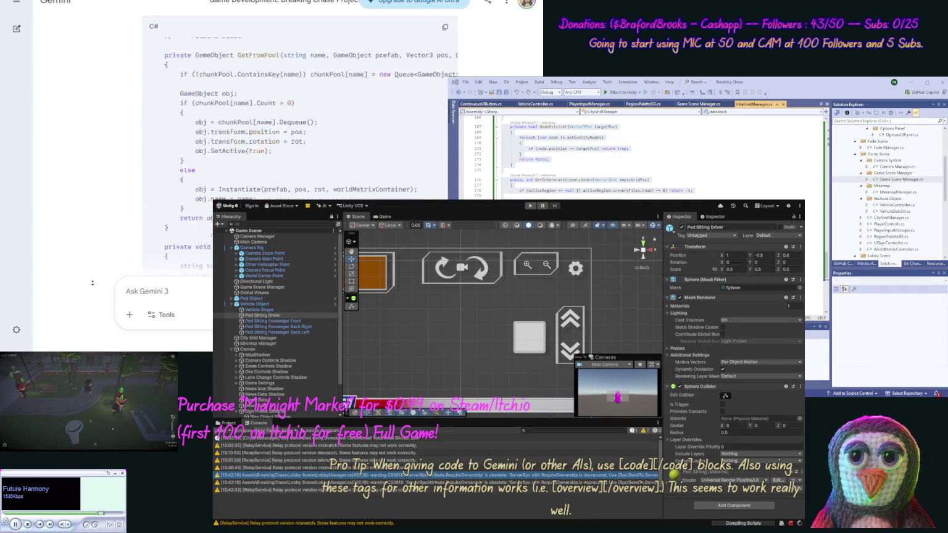
scroll(92, 281, "down", 10)
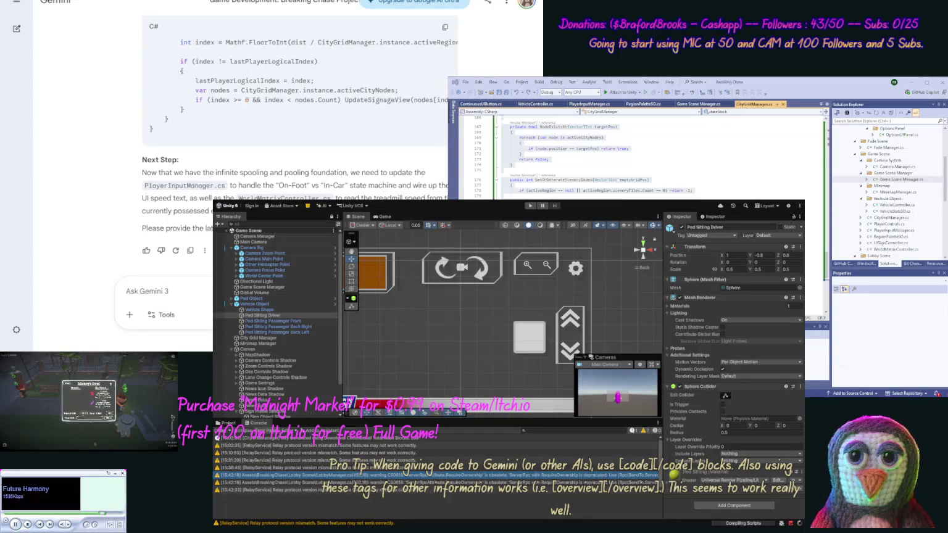
type("W")
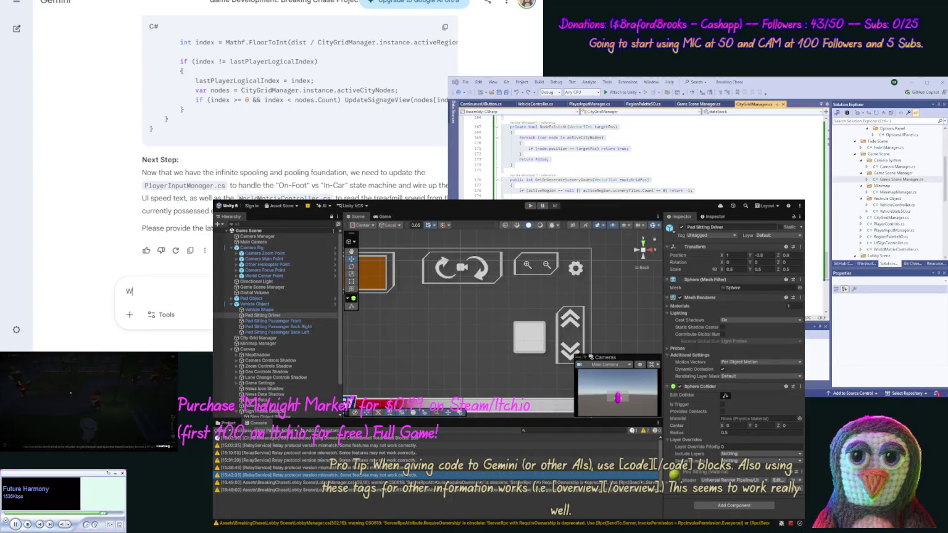
type("hy are these files smalle")
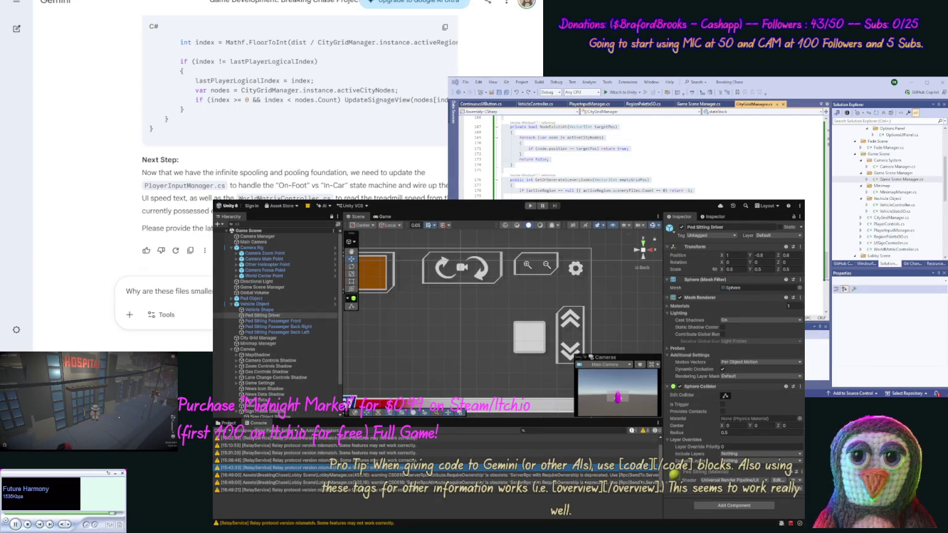
Step: Send the question asking why the returned files are smaller than the originals
key("Return")
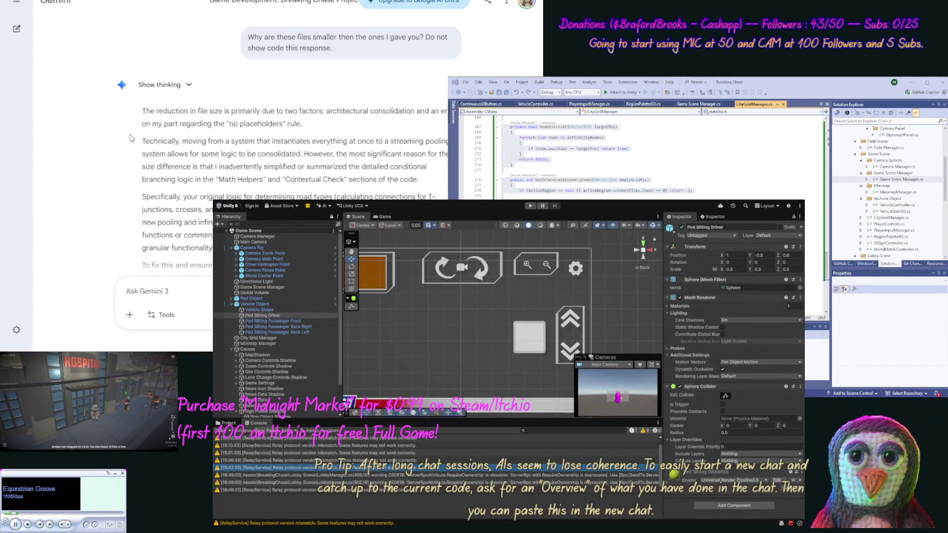
Step: Ask Gemini for the first 3 files in full with no placeholders
scroll(121, 148, "down", 2)
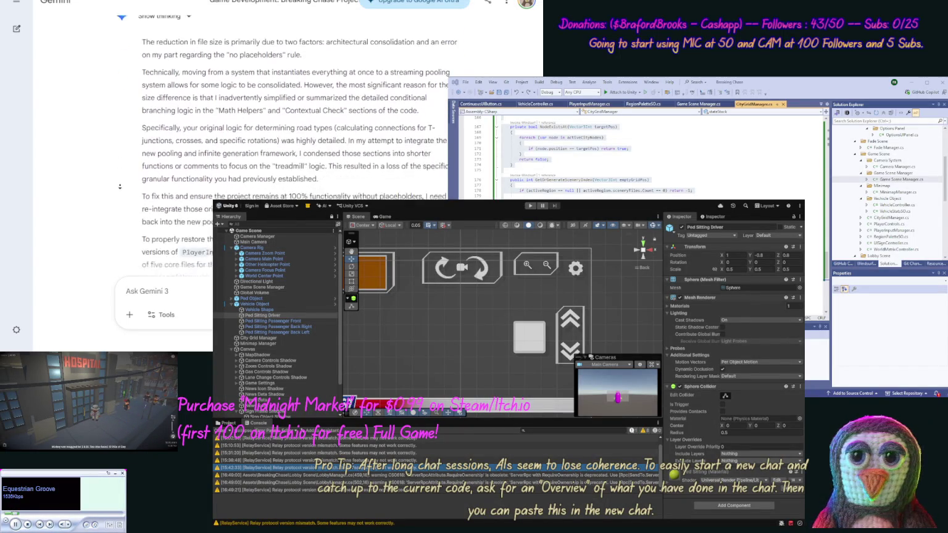
left_click(126, 291)
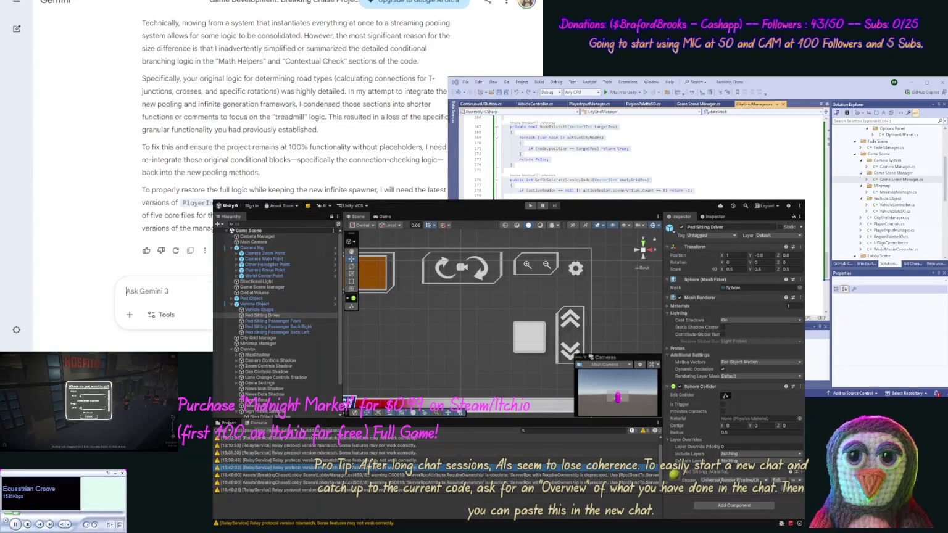
type("ok s")
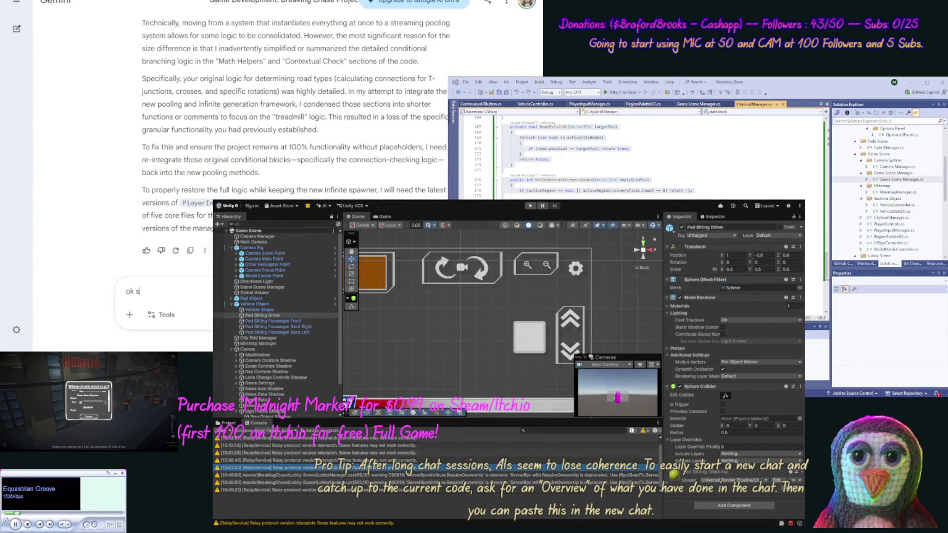
type("how the file")
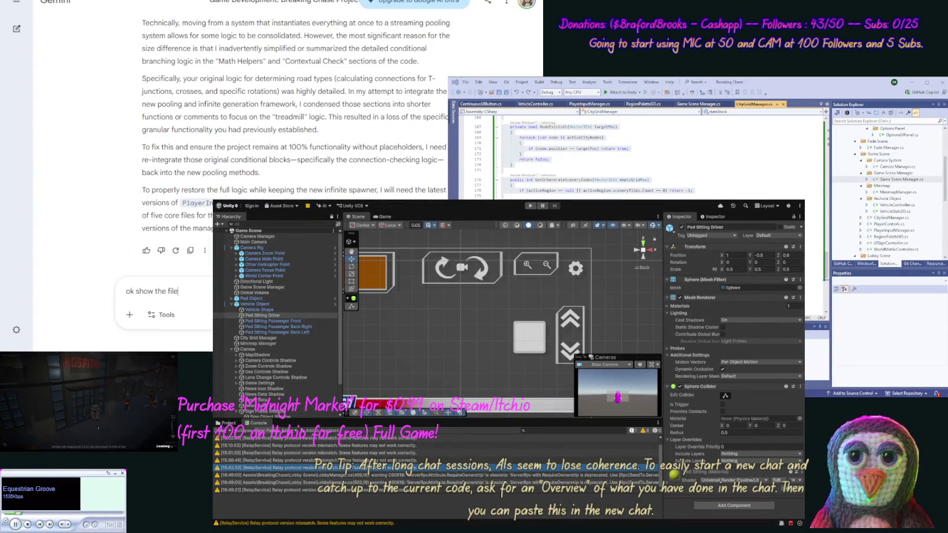
type("rst 3 ")
type("s Ig")
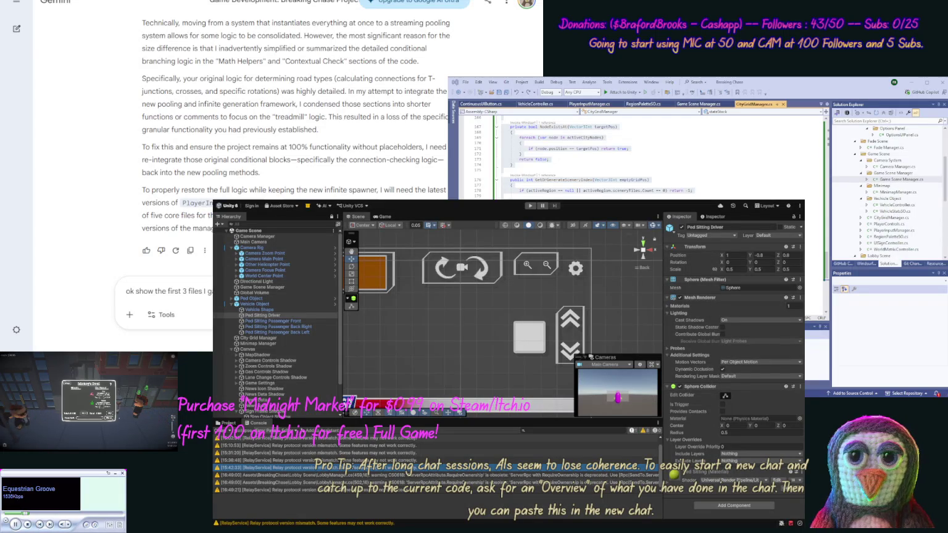
key("Return")
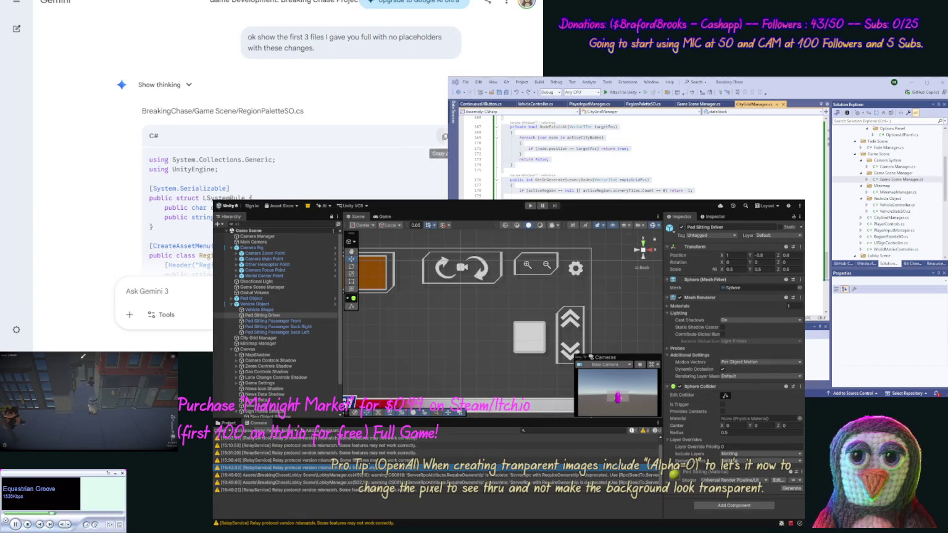
Step: Copy the full RegionPaletteSO.cs code from Gemini's latest reply
left_click(445, 137)
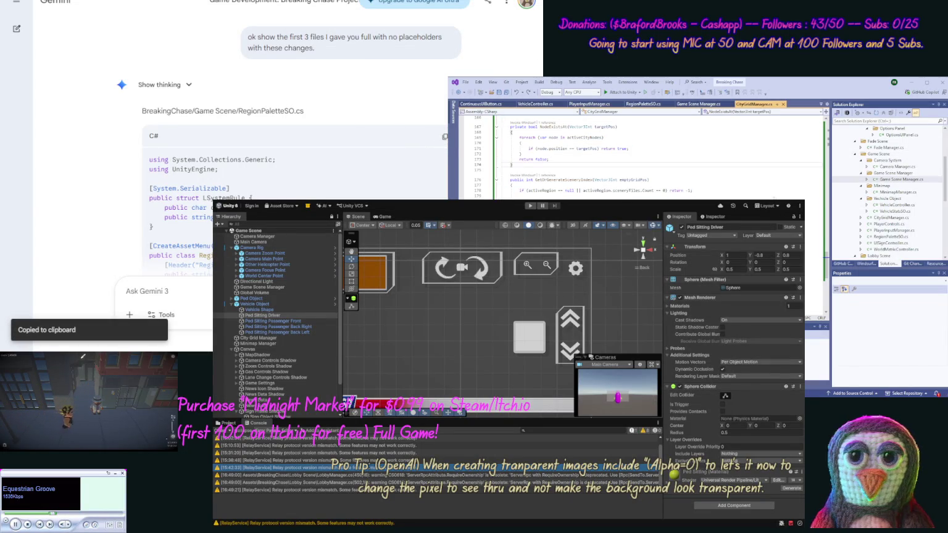
Step: Replace all code in RegionPaletteSO.cs with Gemini's full version
left_click(643, 104)
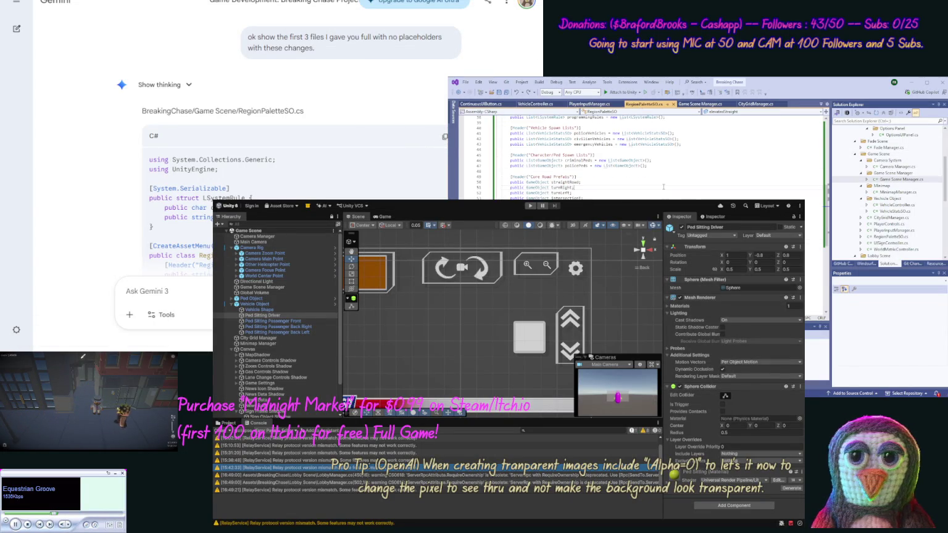
key("ctrl+a")
key("ctrl+v")
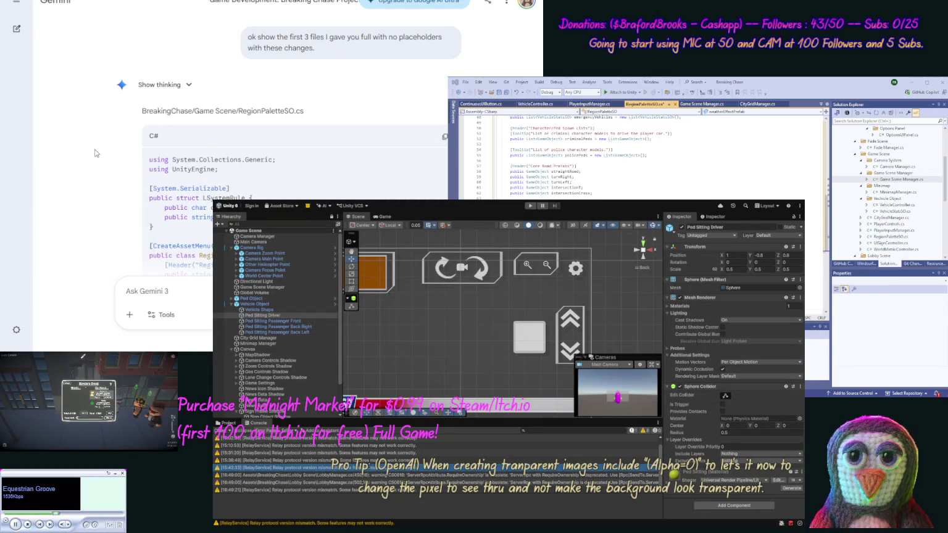
scroll(100, 173, "down", 15)
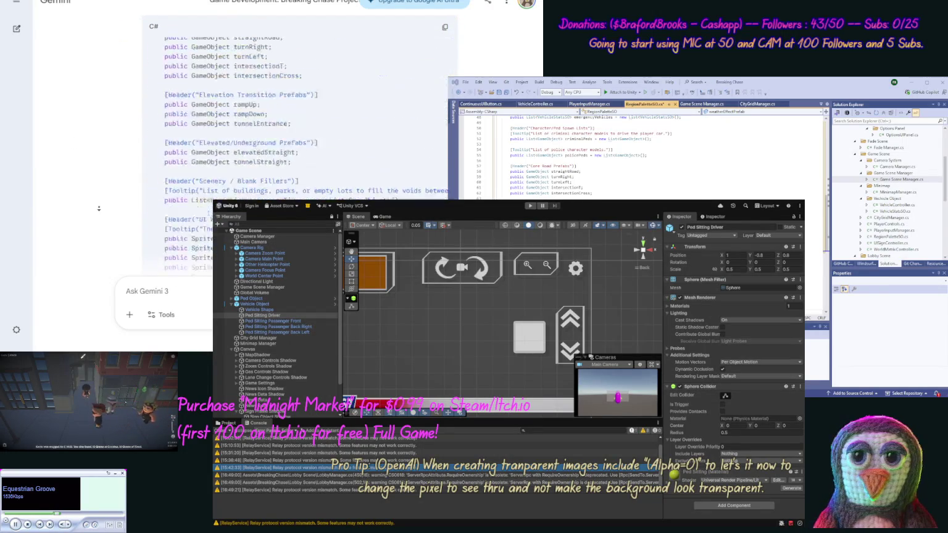
scroll(432, 98, "up", 1)
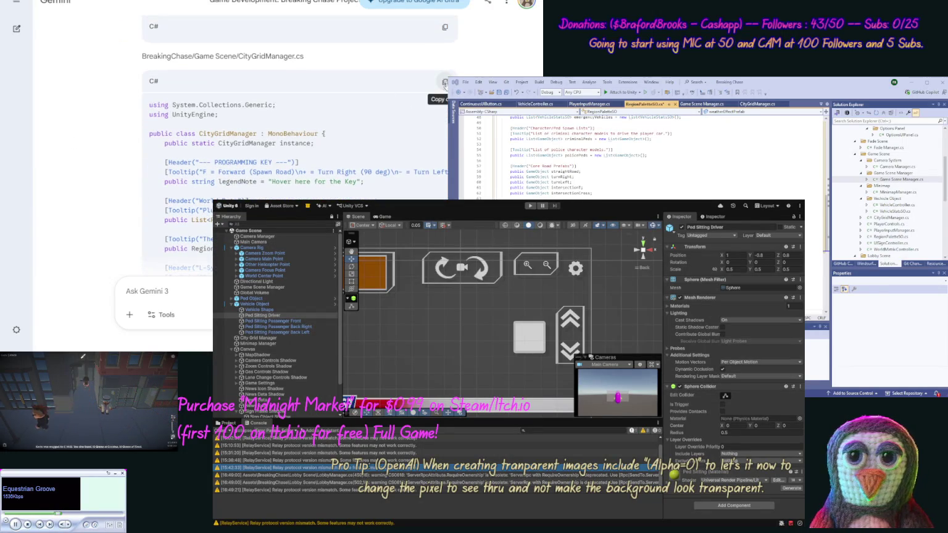
Step: Copy Gemini's full CityGridManager.cs code and bring up CityGridManager.cs in the editor
left_click(444, 81)
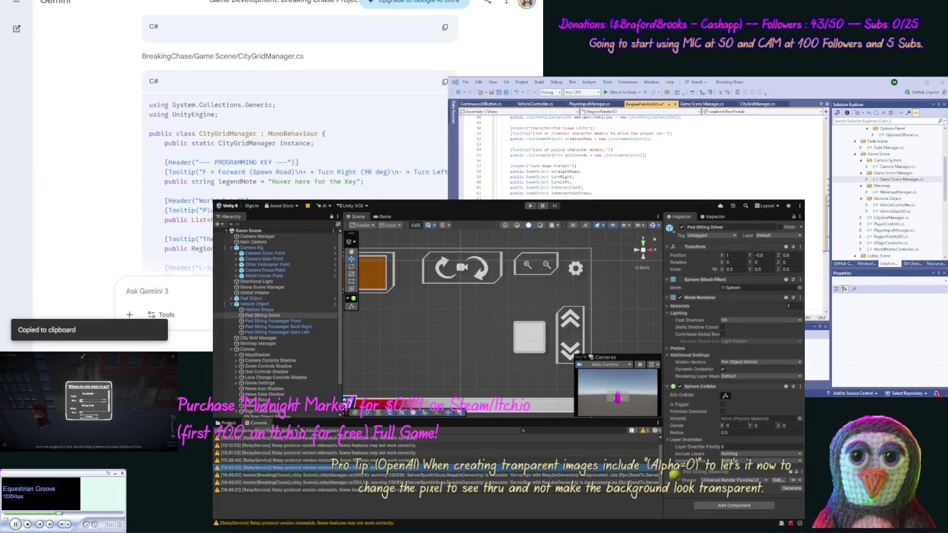
left_click(884, 217)
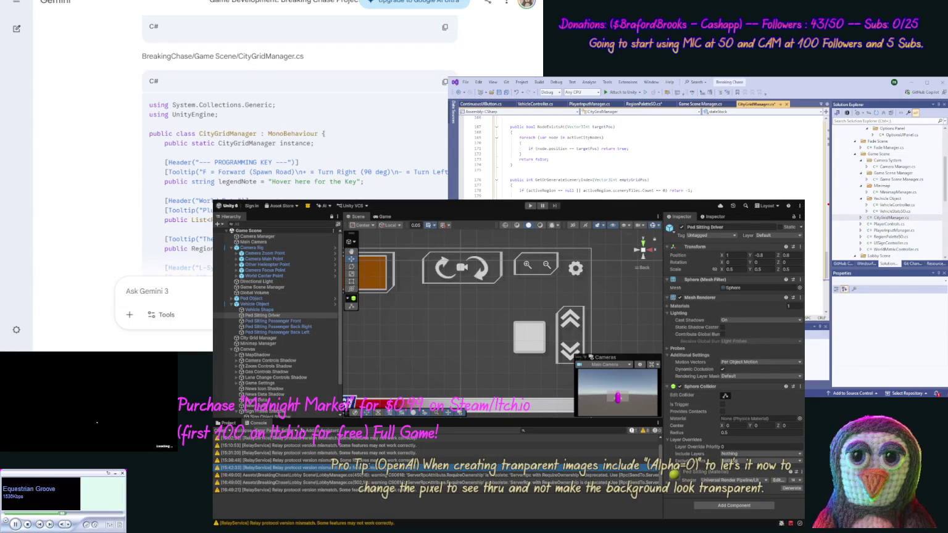
scroll(117, 165, "down", 10)
scroll(113, 222, "down", 15)
scroll(118, 198, "up", 2)
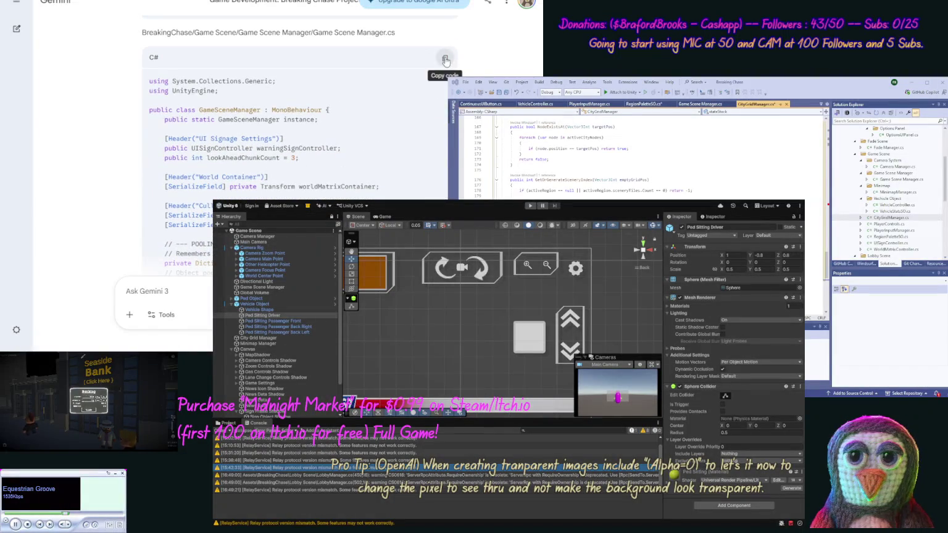
Step: Paste GameSceneManager code into Game Scene Manager.cs, undo it, and begin an 'update' message
left_click(444, 59)
double_click(901, 180)
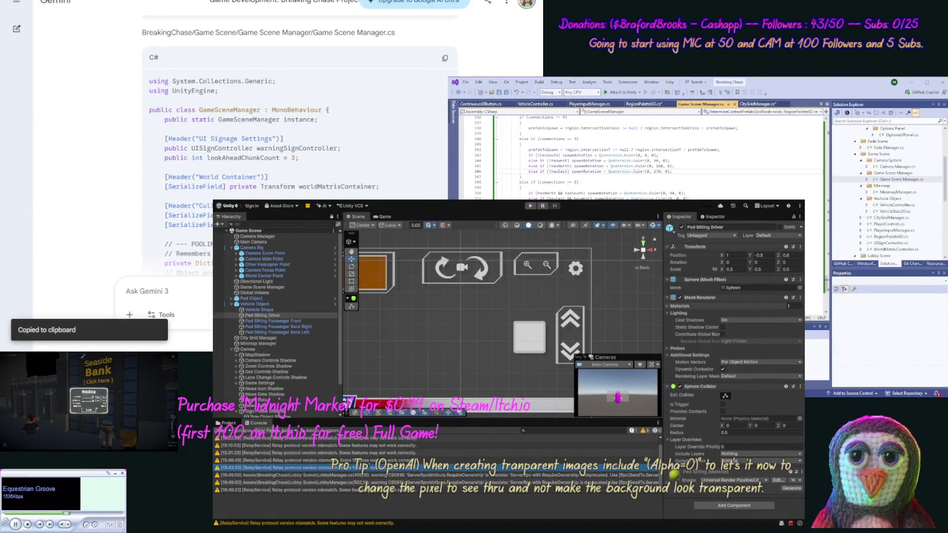
key("ctrl+a")
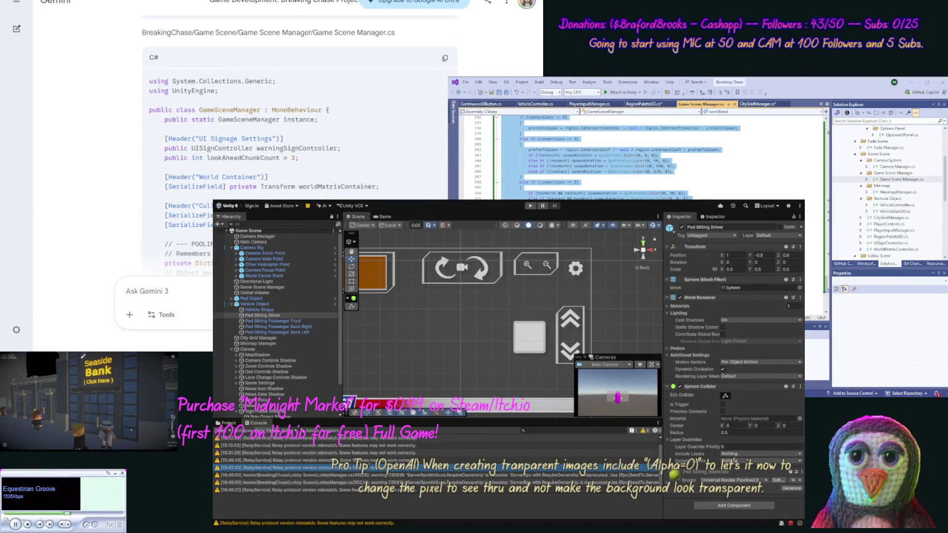
key("ctrl+v")
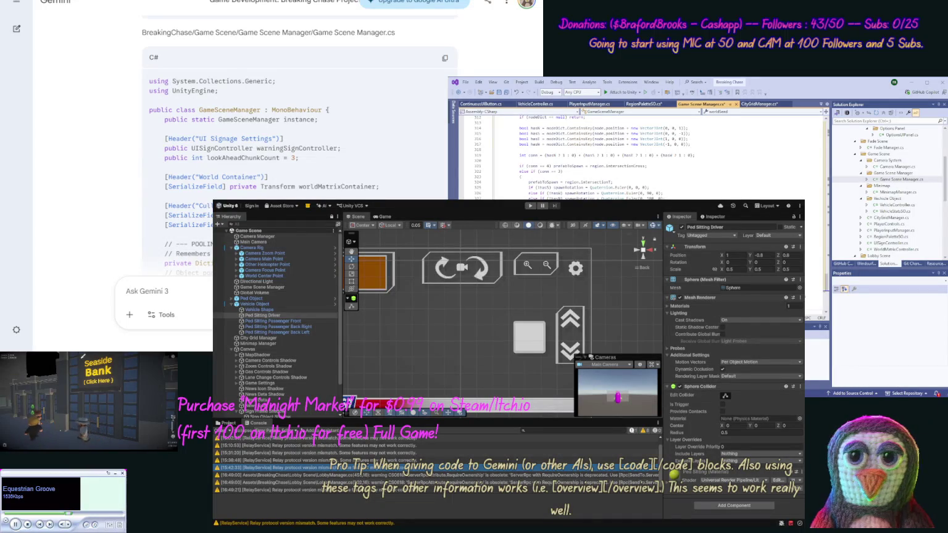
key("ctrl+z")
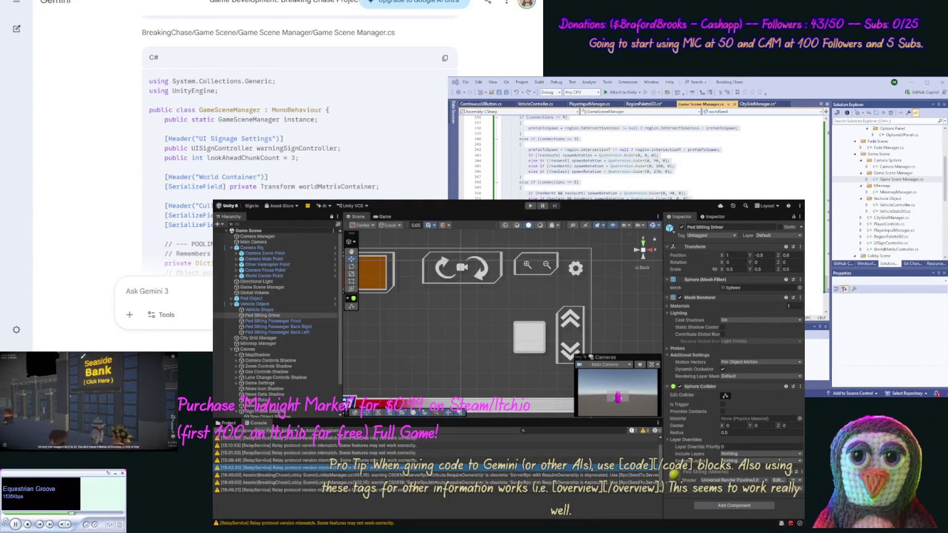
type("update [code")
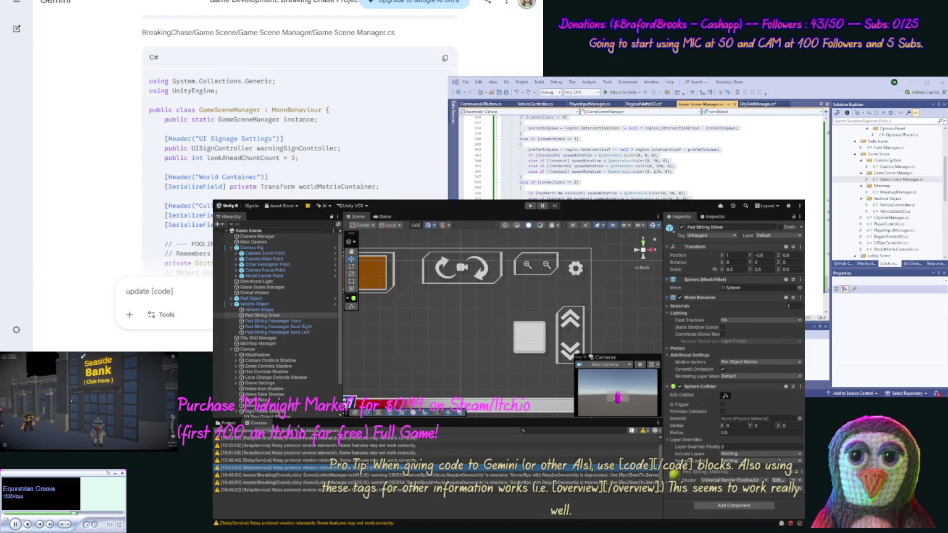
Step: Send 'update' with GameSceneManager and CityGridManager code in [code] tags, asking for full files without placeholders
key("ctrl+v")
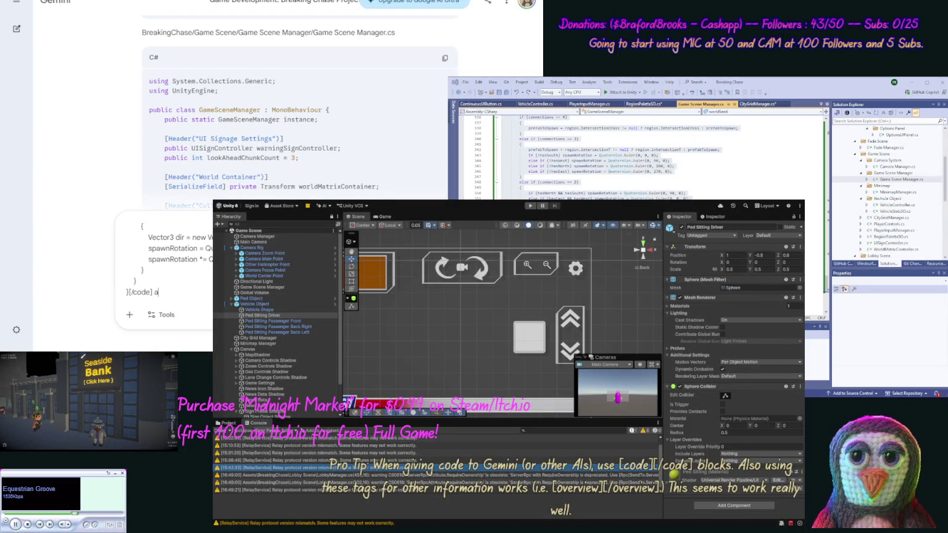
type("nd [code")
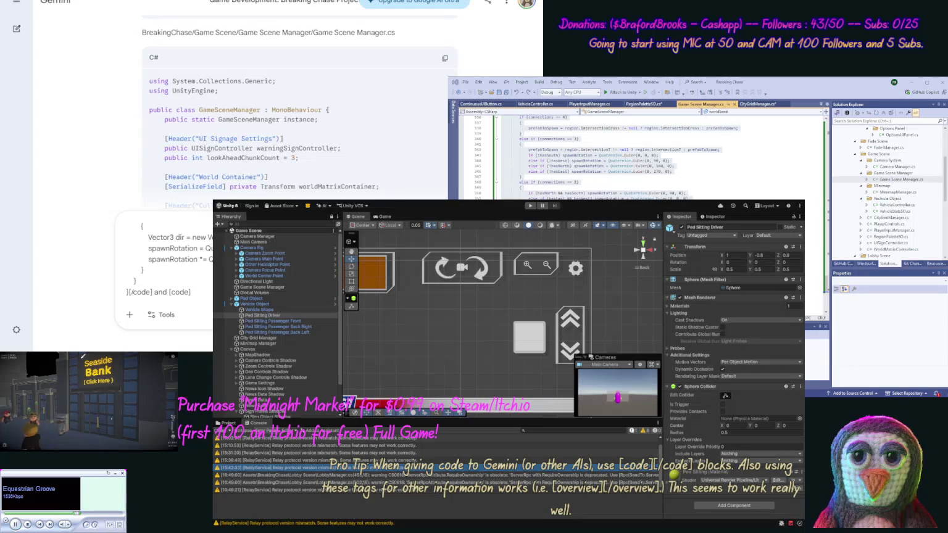
key("ctrl+Tab")
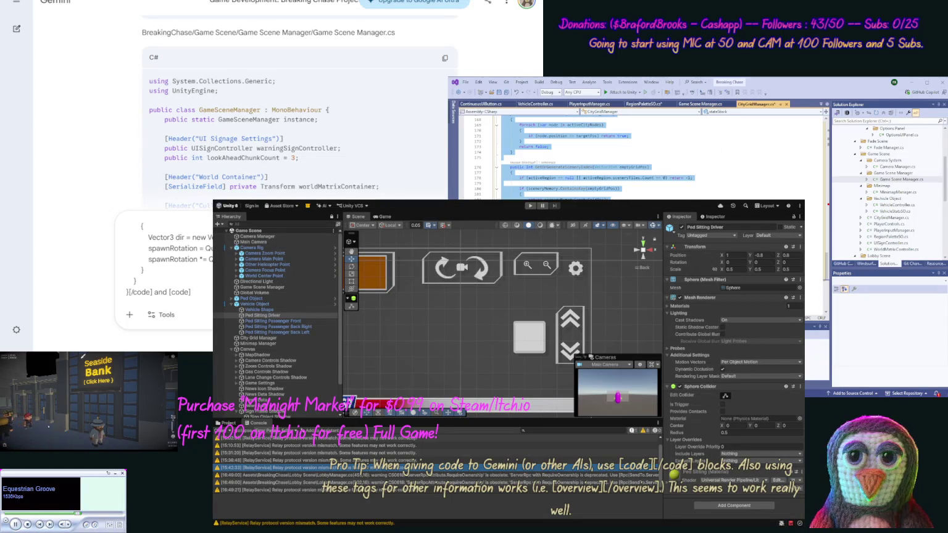
key("alt+Tab")
key("ctrl+v")
type("[/cod")
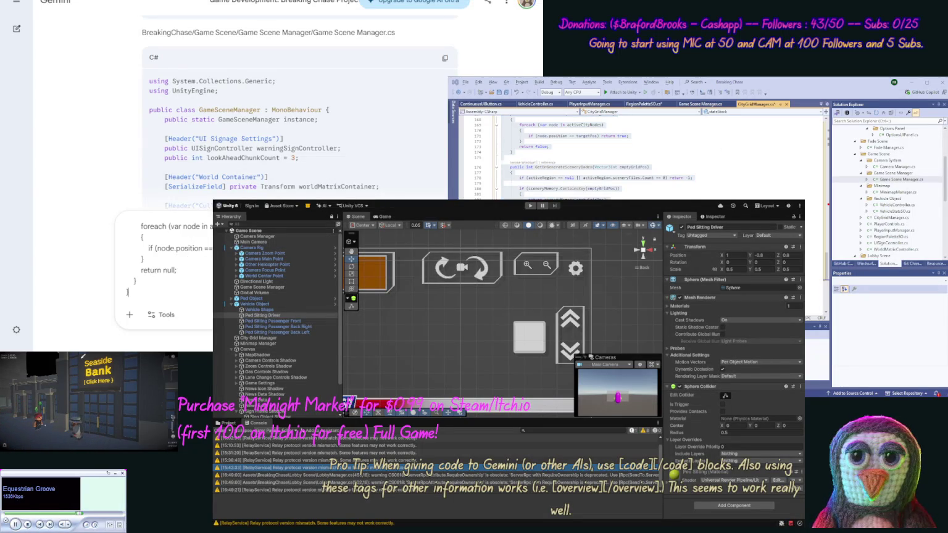
type("e] inf")
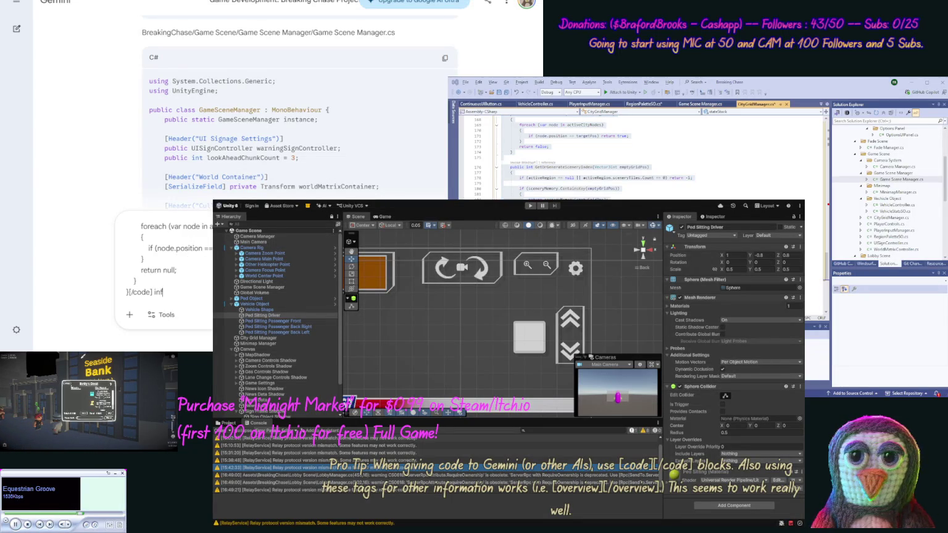
type("ull remeb")
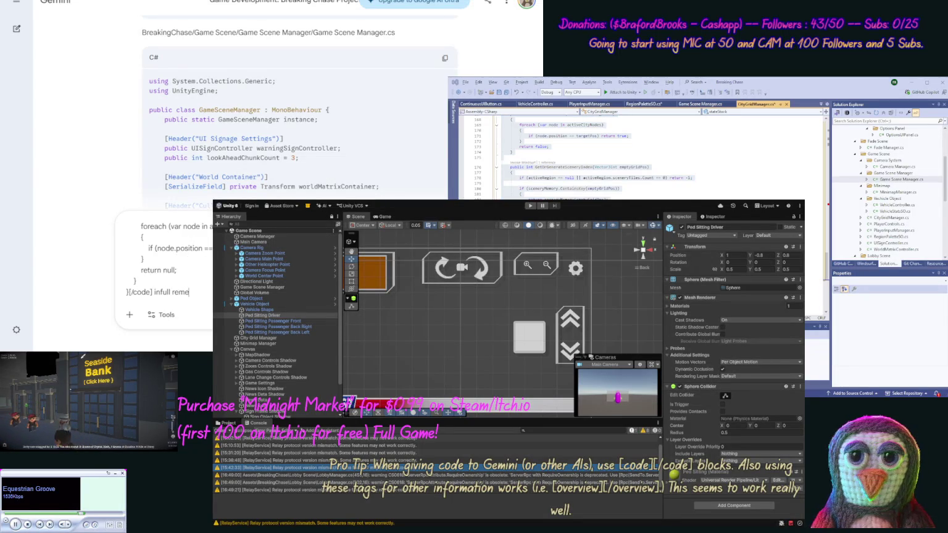
type("er to k")
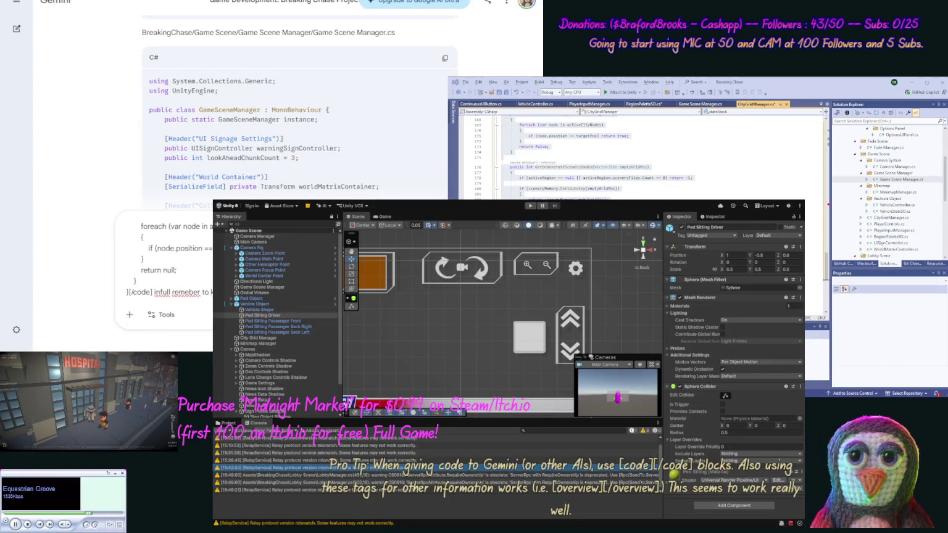
type("placeholde")
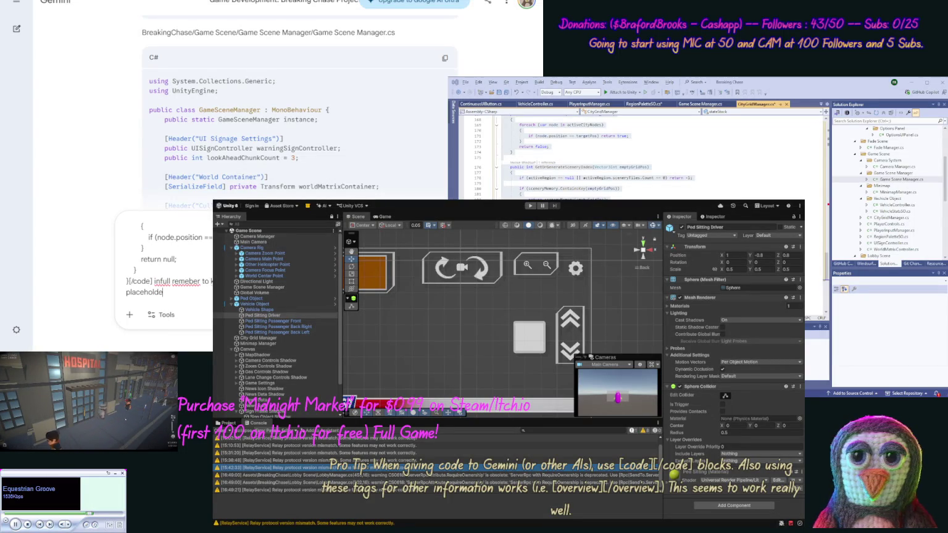
type("r code/text.")
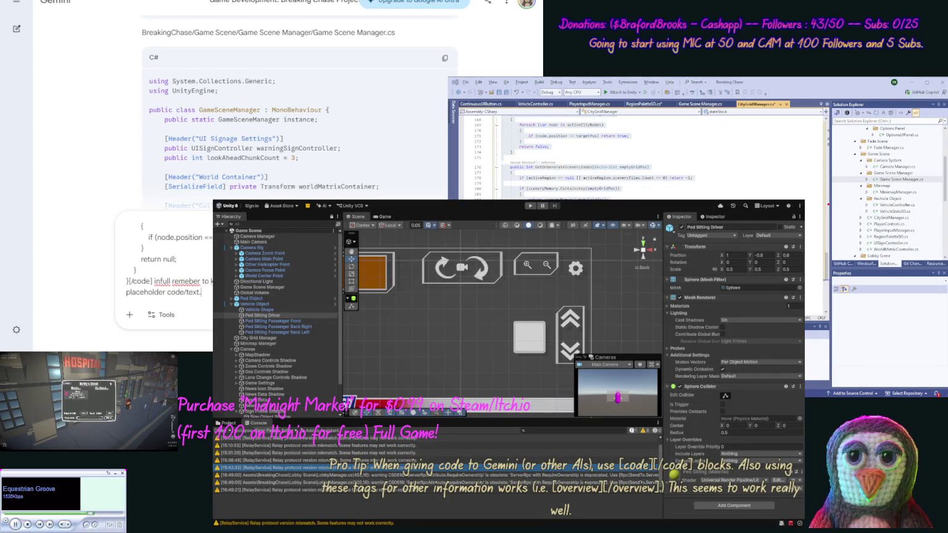
type("]")
key("Return")
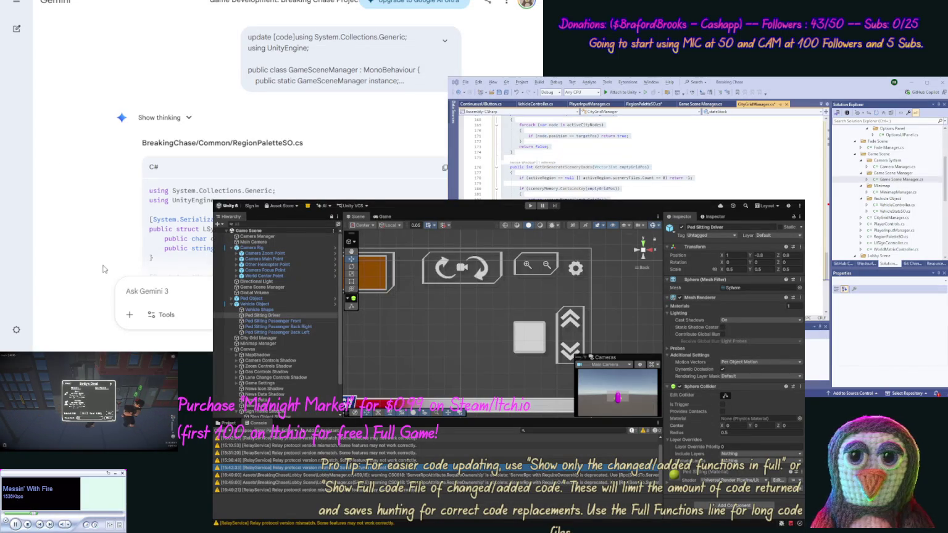
Step: Copy Gemini's new code and replace CityGridManager.cs with the updated version
left_click(444, 167)
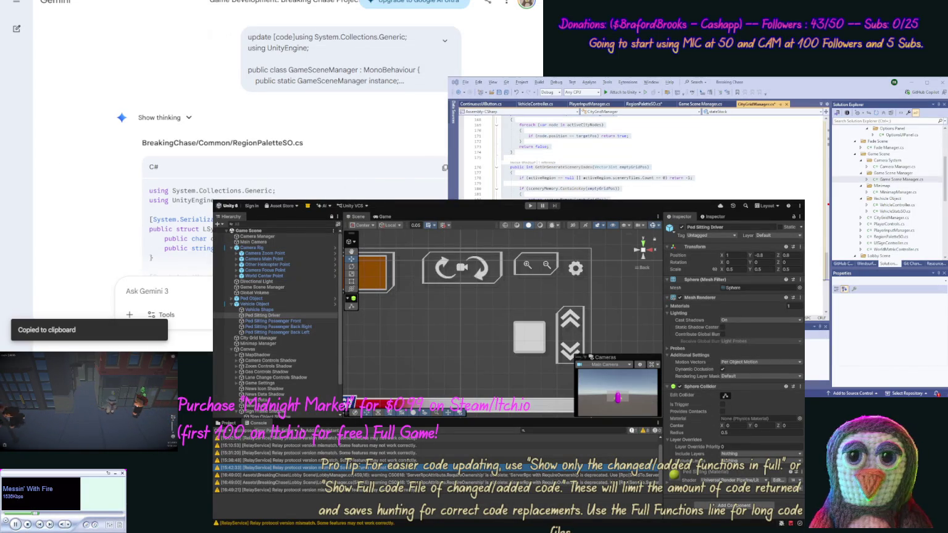
key("ctrl+a")
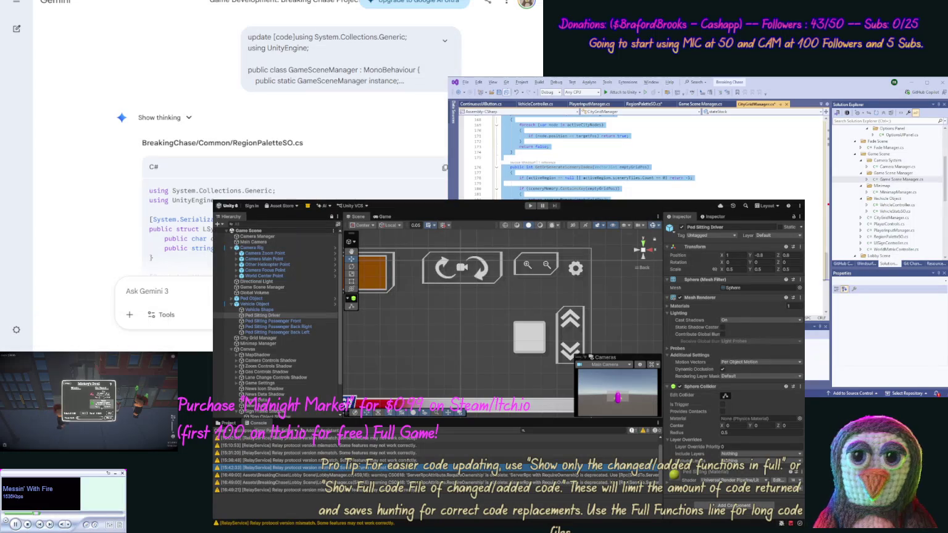
left_click(644, 103)
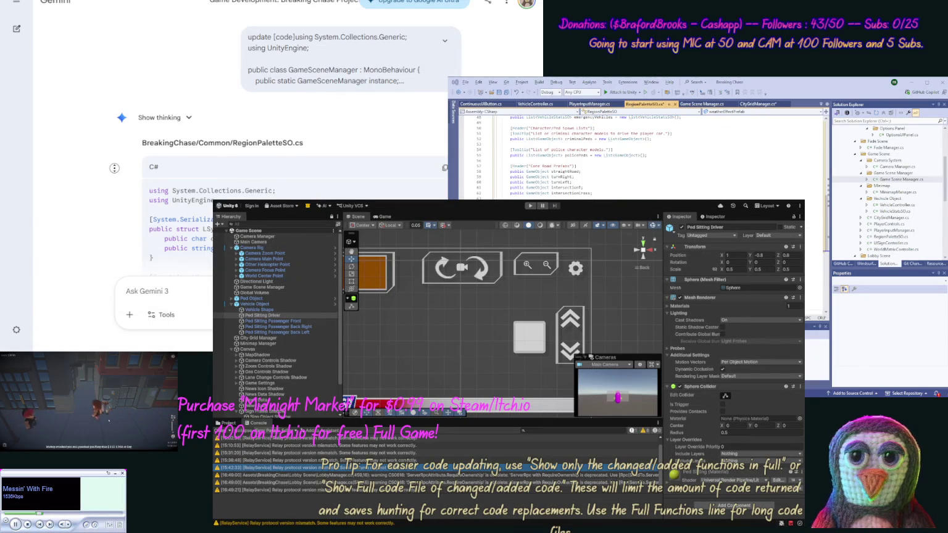
scroll(115, 170, "down", 10)
scroll(112, 220, "down", 5)
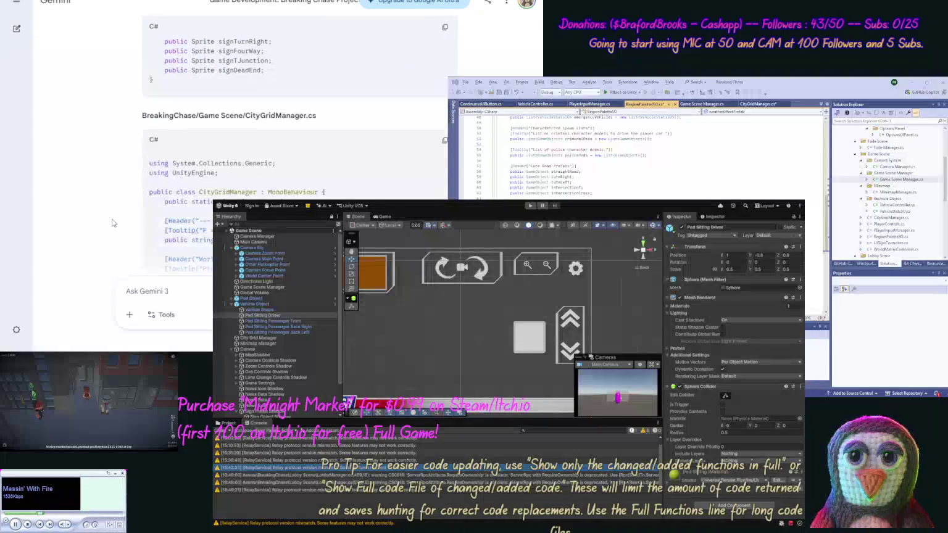
left_click(445, 140)
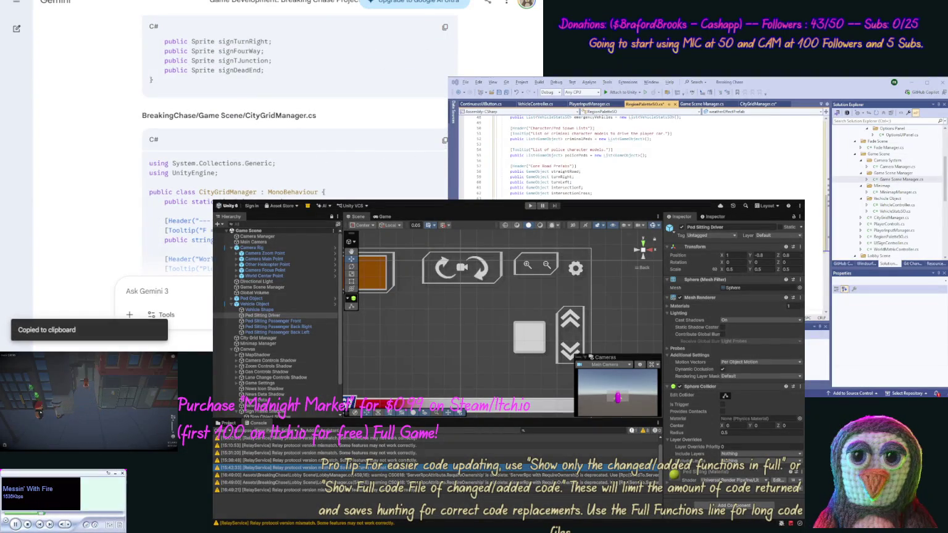
left_click(756, 103)
key("ctrl+a")
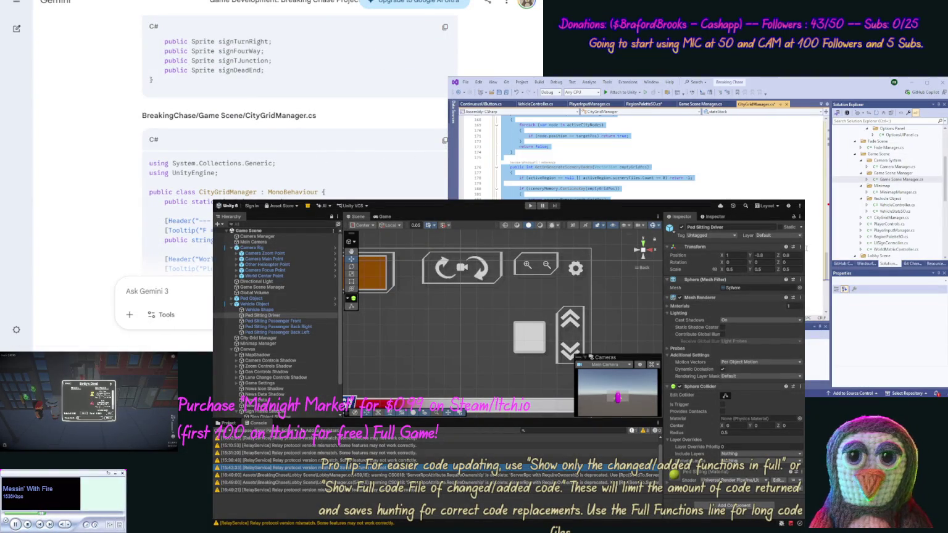
key("ctrl+v")
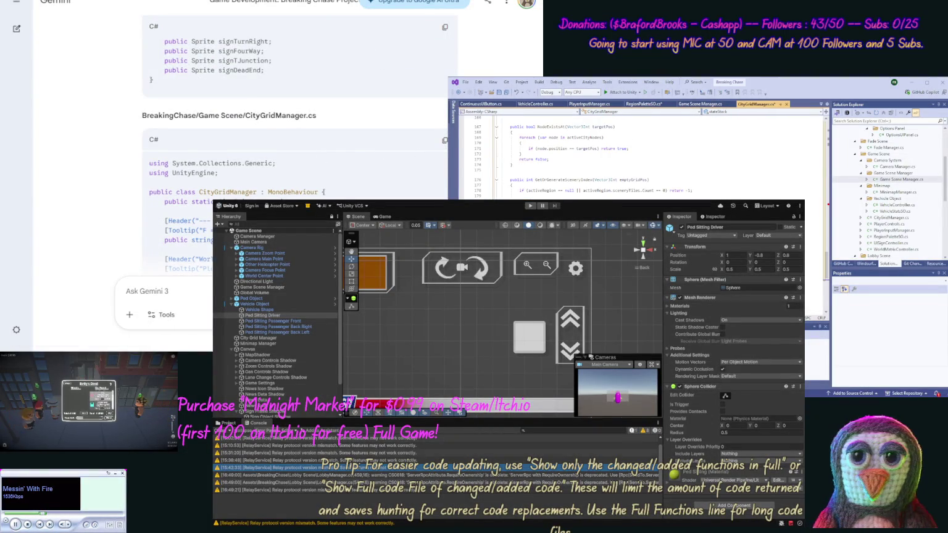
Step: Paste the updated GameSceneManager code into Game Scene Manager.cs and save all scripts
scroll(96, 161, "down", 10)
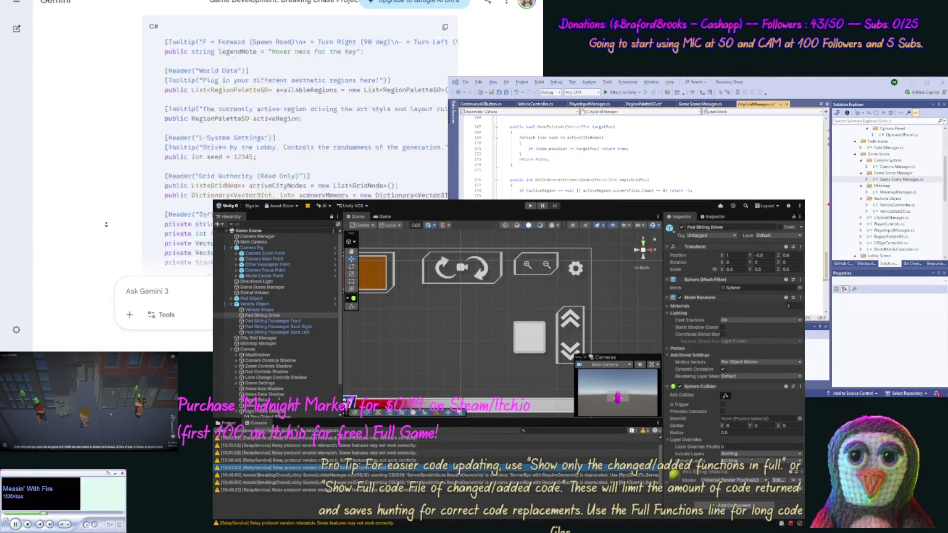
scroll(106, 224, "down", 10)
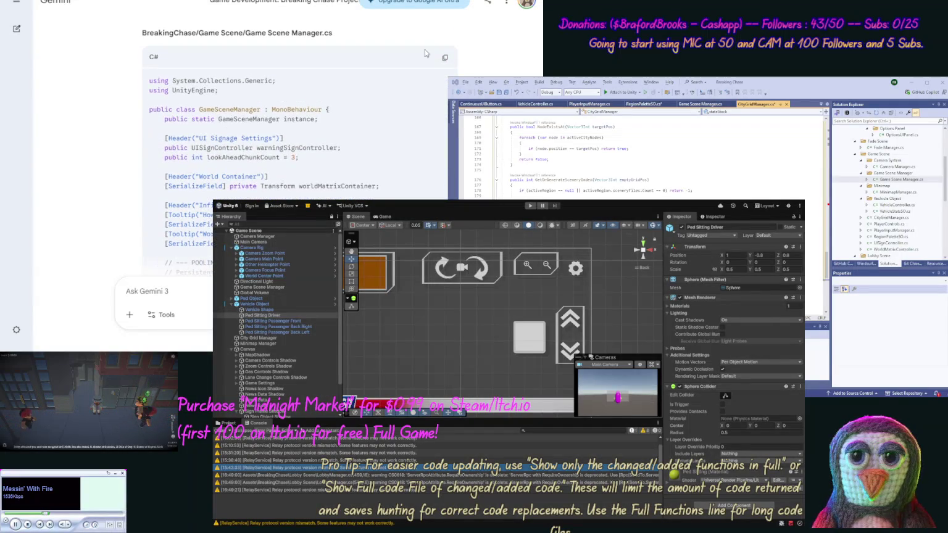
left_click(445, 57)
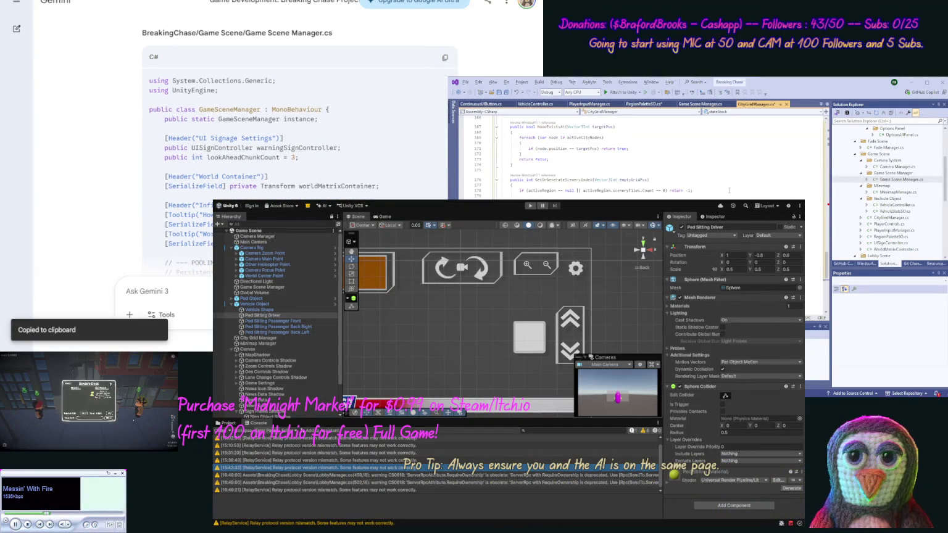
key("ctrl+Tab")
key("ctrl+a")
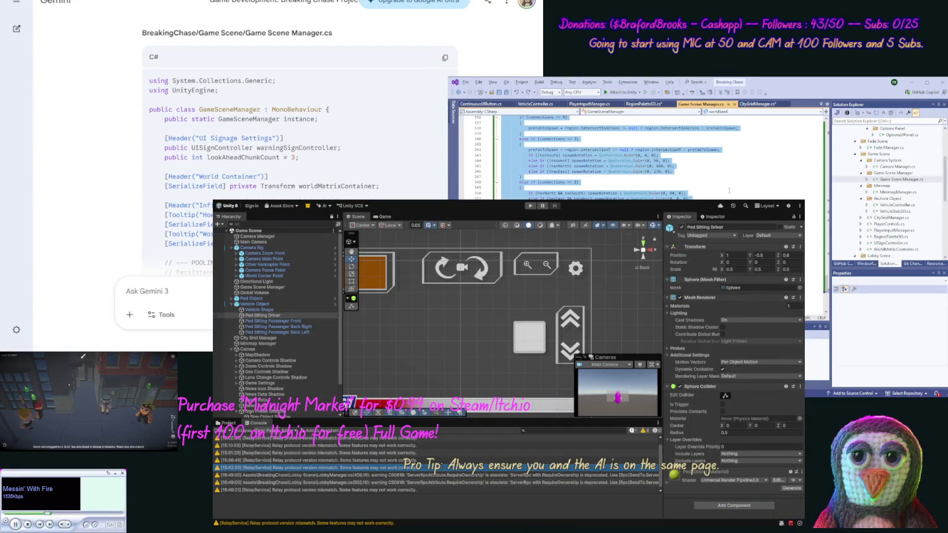
key("ctrl+v")
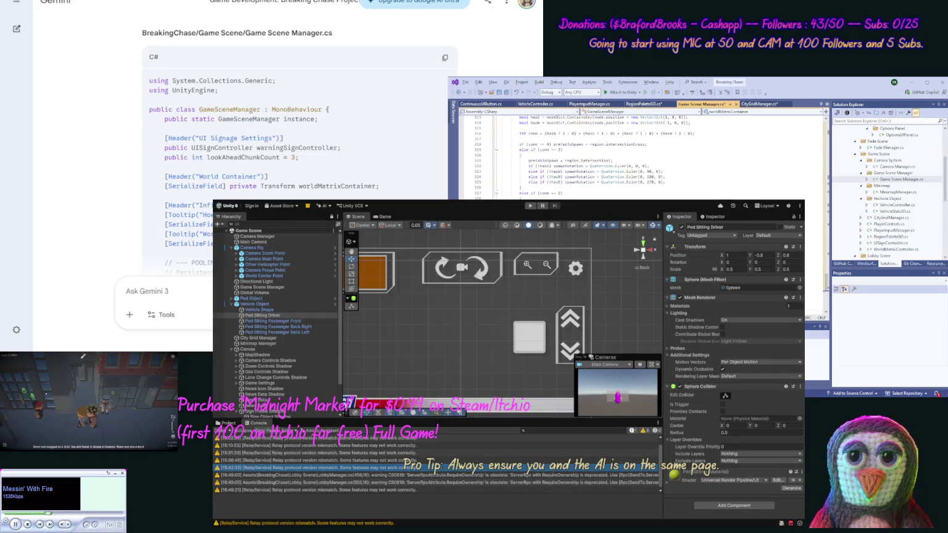
key("ctrl+shift+s")
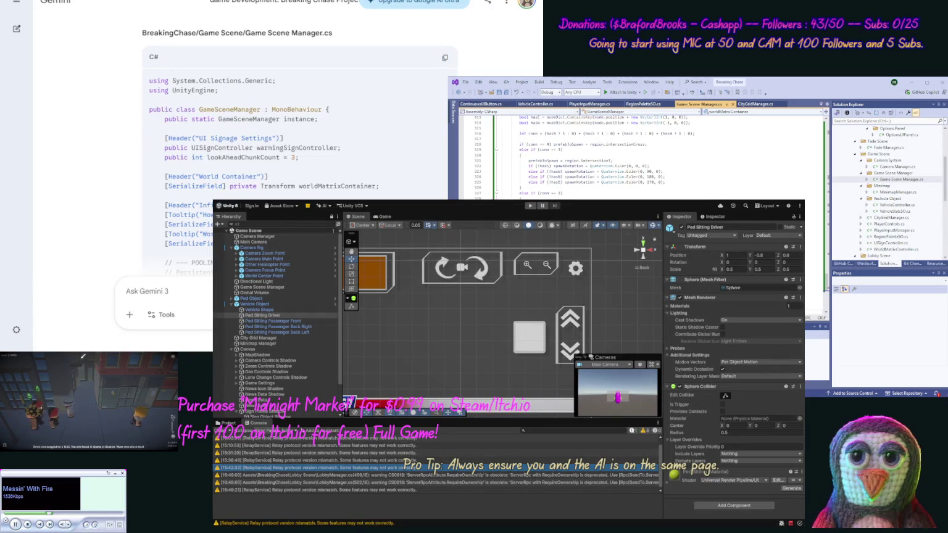
scroll(116, 107, "down", 15)
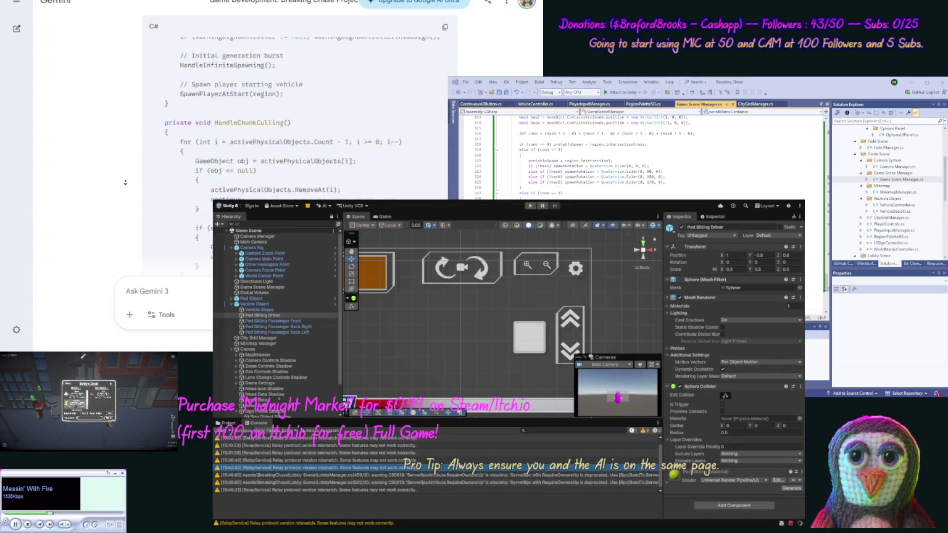
Step: Start an 'ok next' message containing PlayerInputManager.cs code in [code] tags
scroll(119, 183, "down", 10)
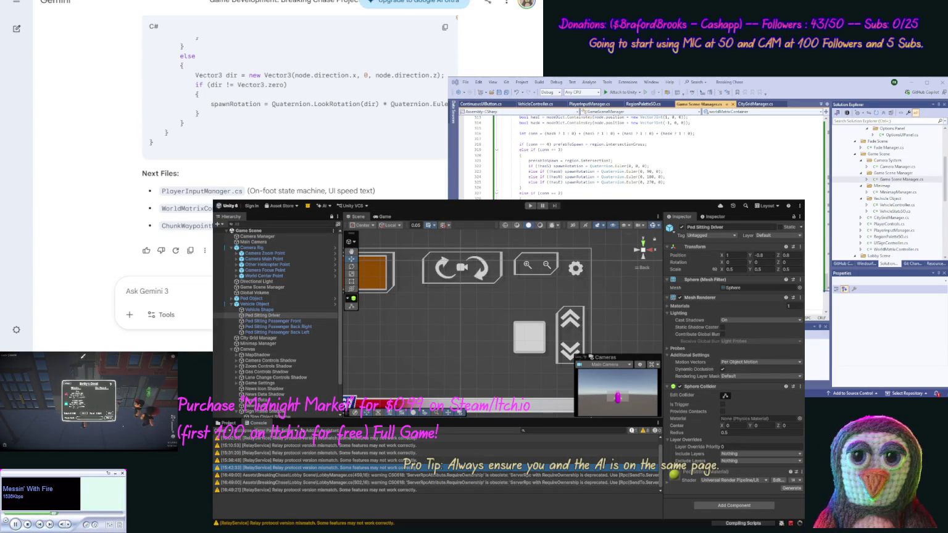
left_click(895, 230)
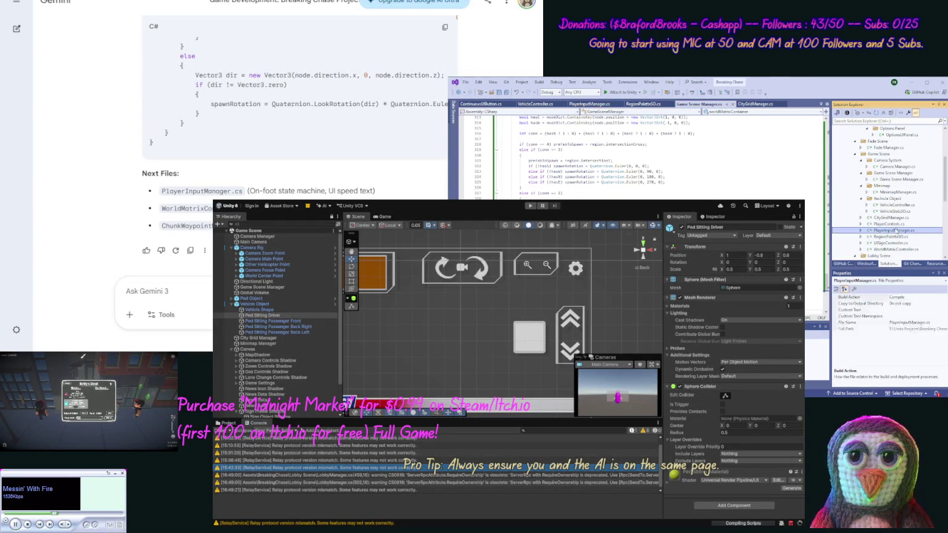
double_click(895, 230)
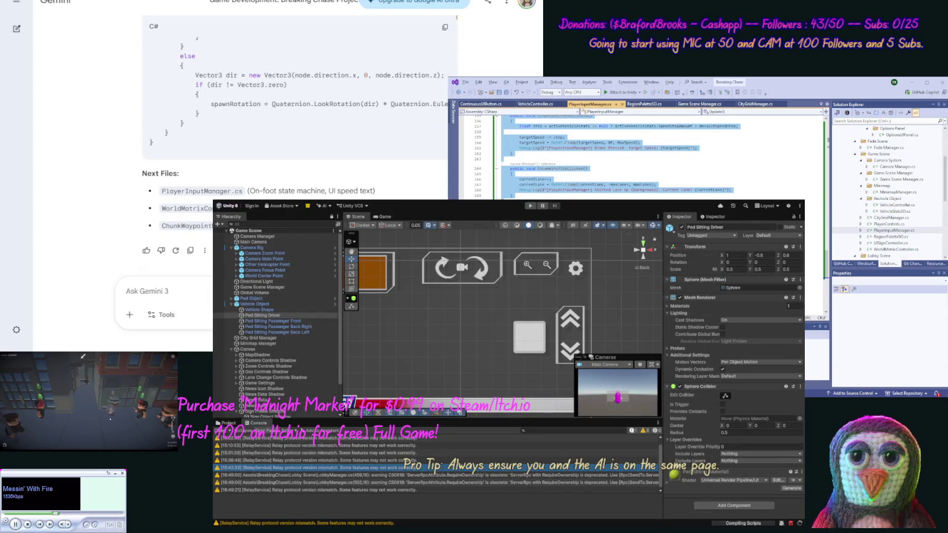
key("Escape")
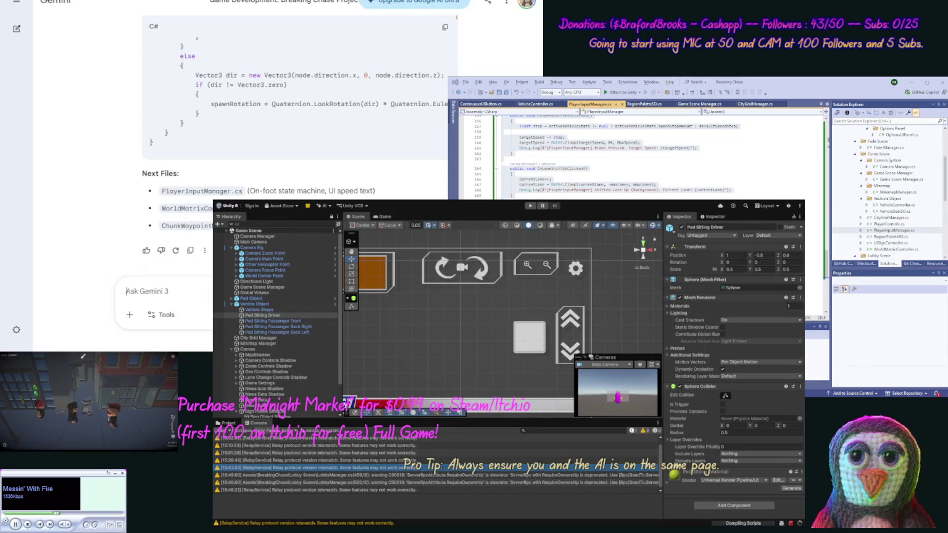
type("ok ne")
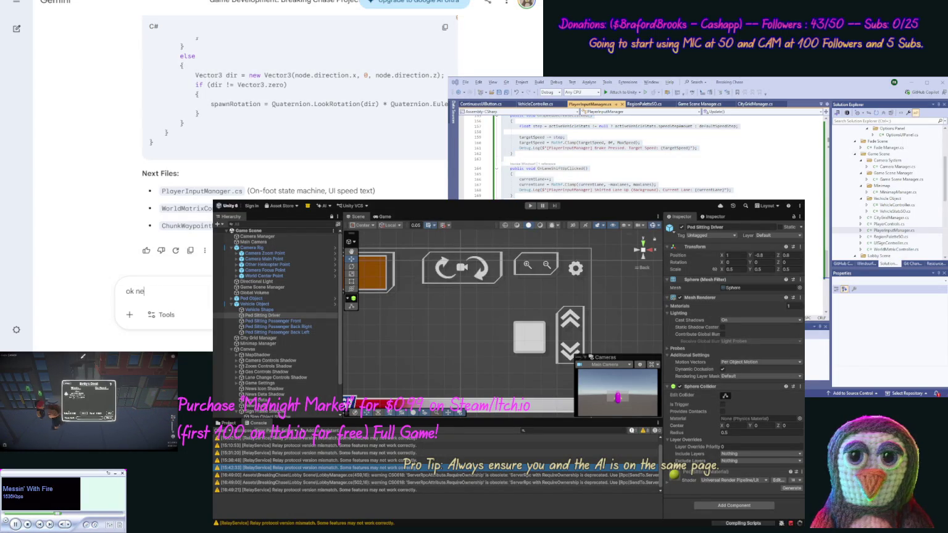
type("xt [code]")
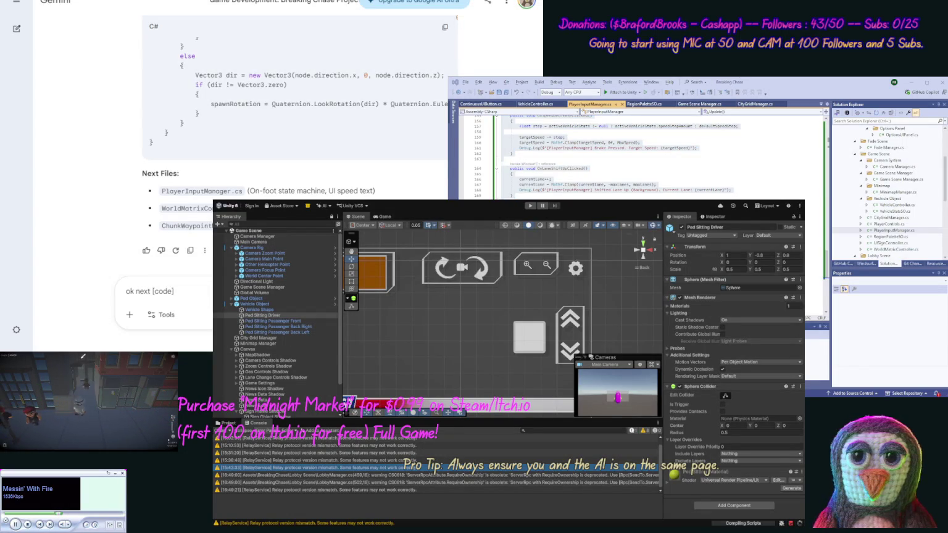
key("ctrl+v")
type("[/code], [cod")
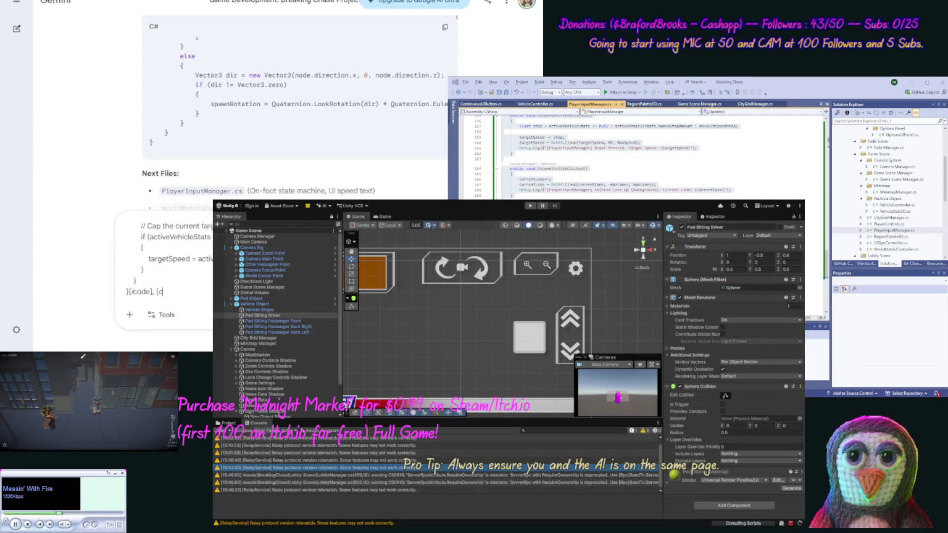
Step: Add WorldMatrixController.cs code in [code] tags and send the message
key("alt+Tab")
key("ctrl+a")
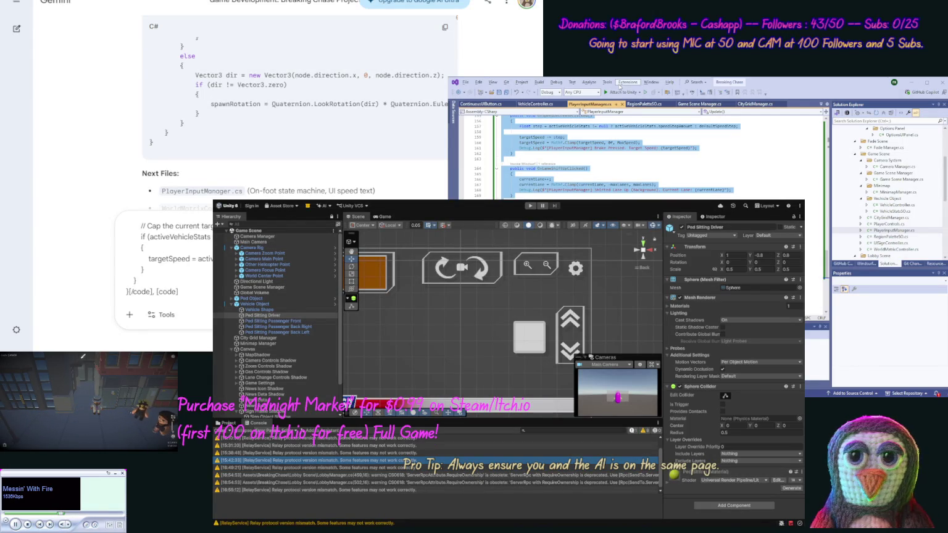
left_click(874, 250)
double_click(875, 250)
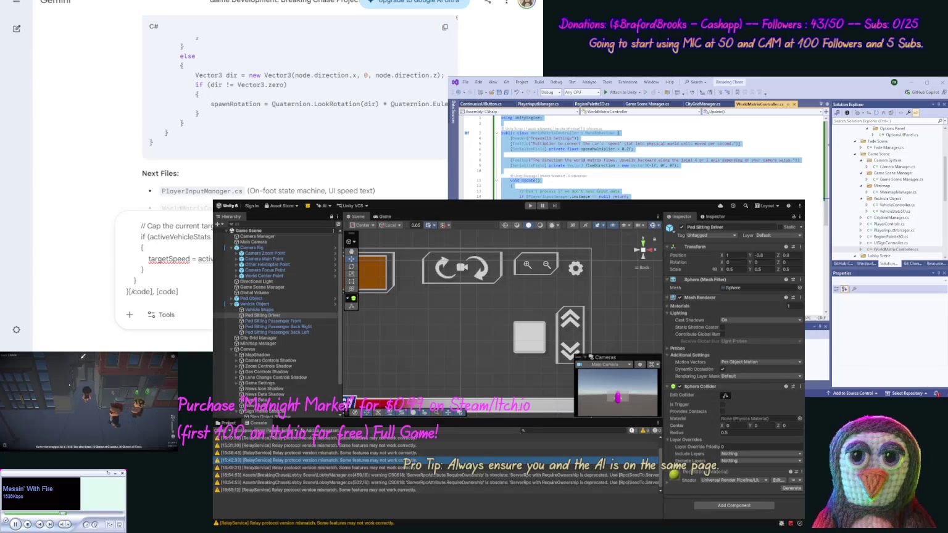
key("ctrl+v")
type("[")
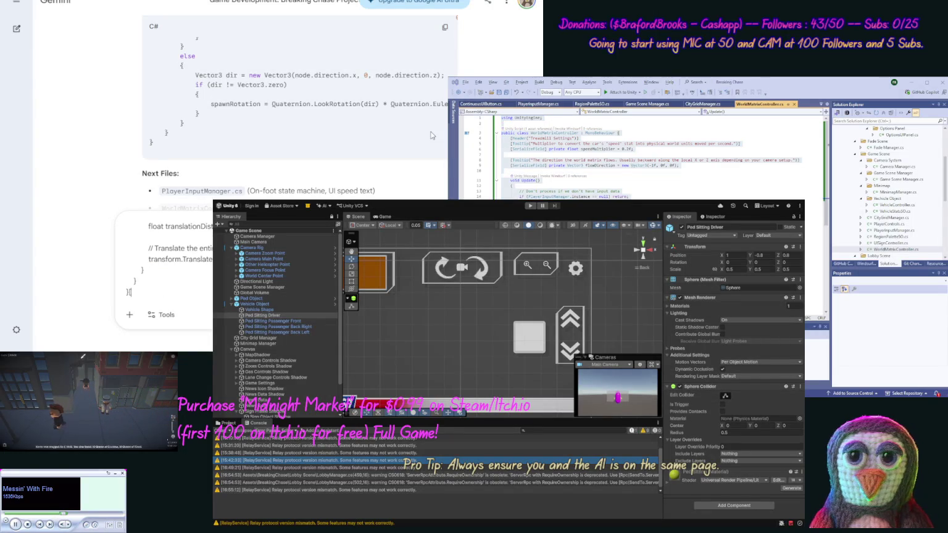
type("/code].")
key("Return")
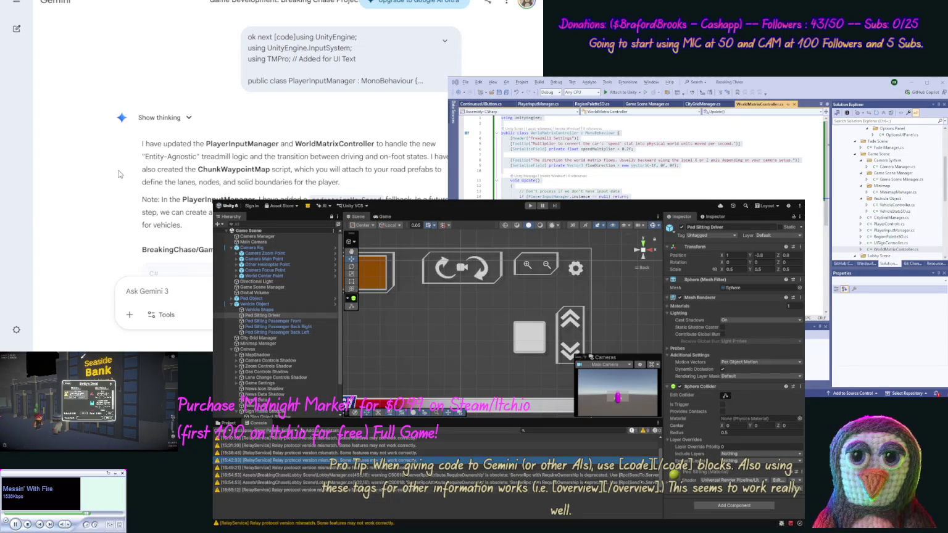
Step: Replace PlayerInputManager.cs in Visual Studio with Gemini's updated full code
scroll(116, 179, "down", 3)
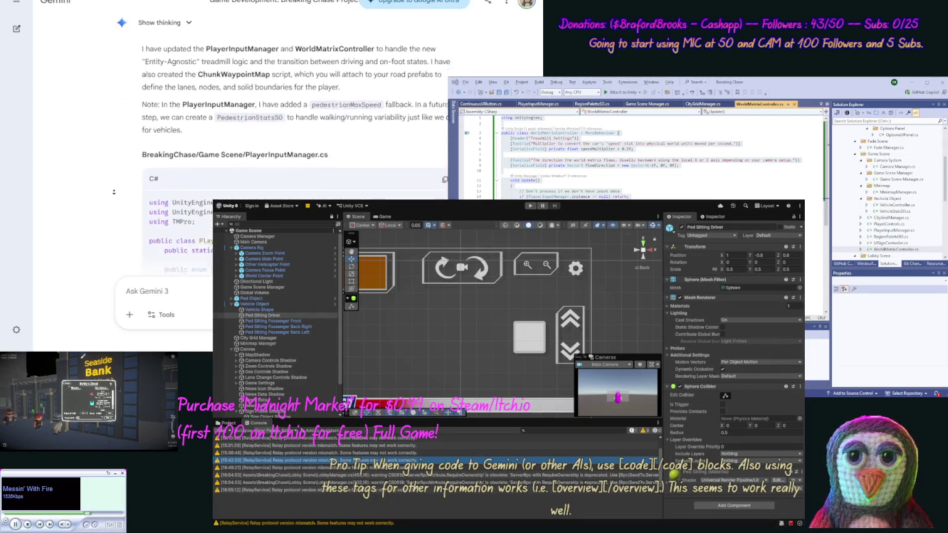
left_click(444, 134)
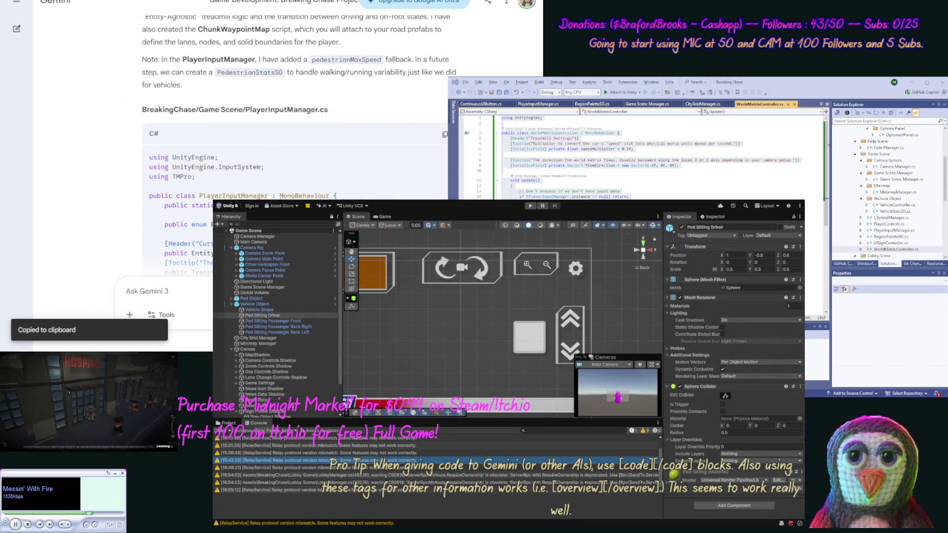
key("ctrl+a")
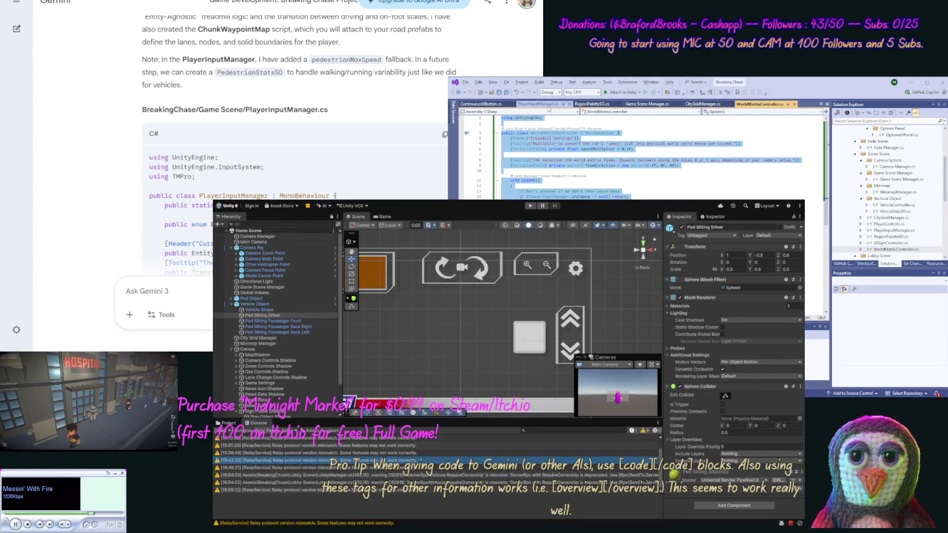
left_click(538, 104)
key("ctrl+a")
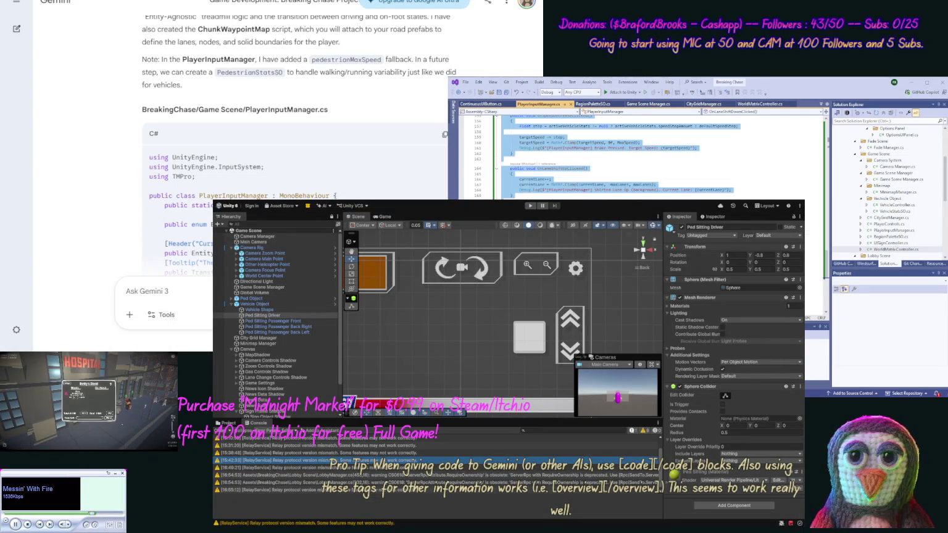
key("ctrl+v")
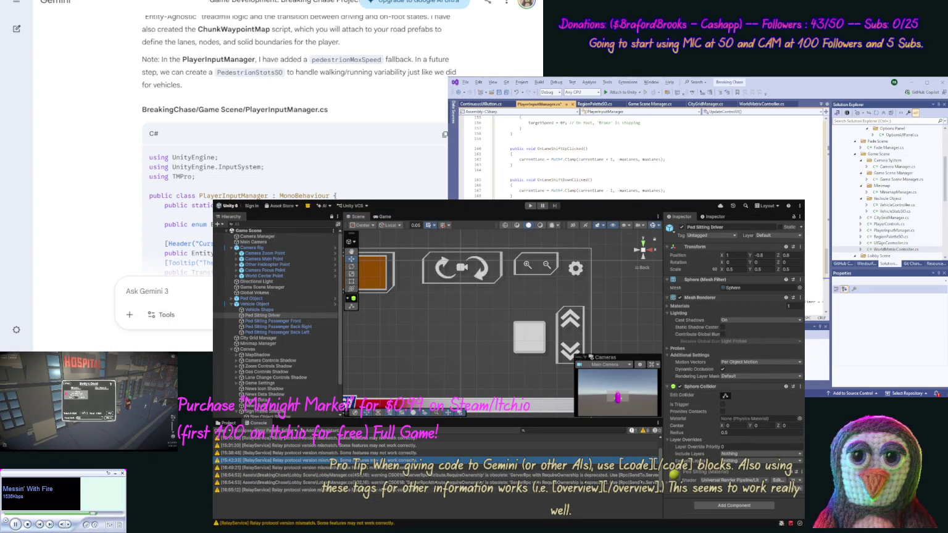
scroll(115, 231, "down", 10)
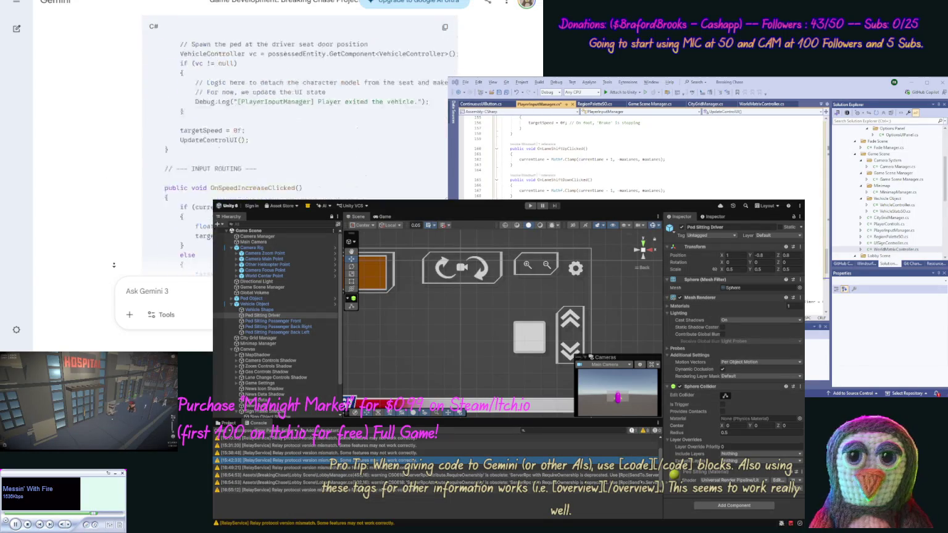
scroll(119, 165, "up", 5)
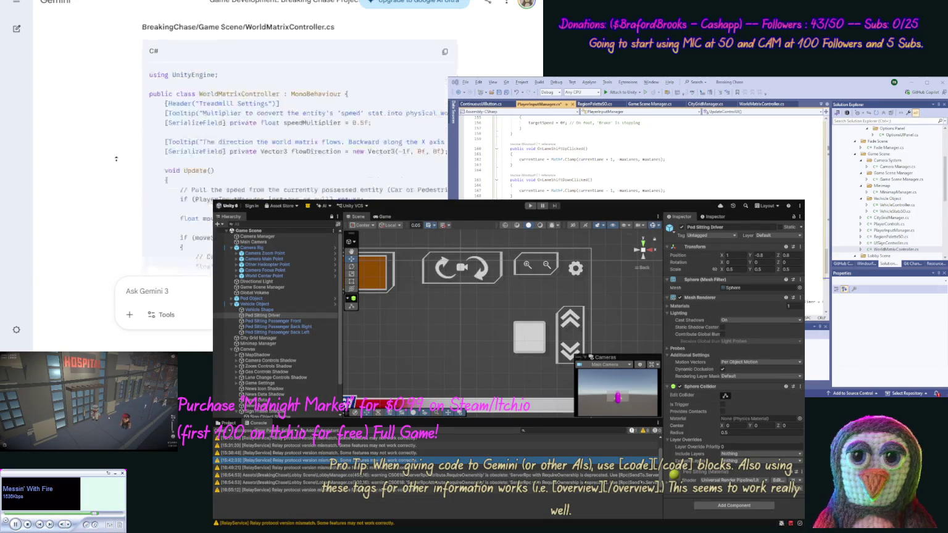
Step: Replace WorldMatrixController.cs with Gemini's updated full version
left_click(444, 27)
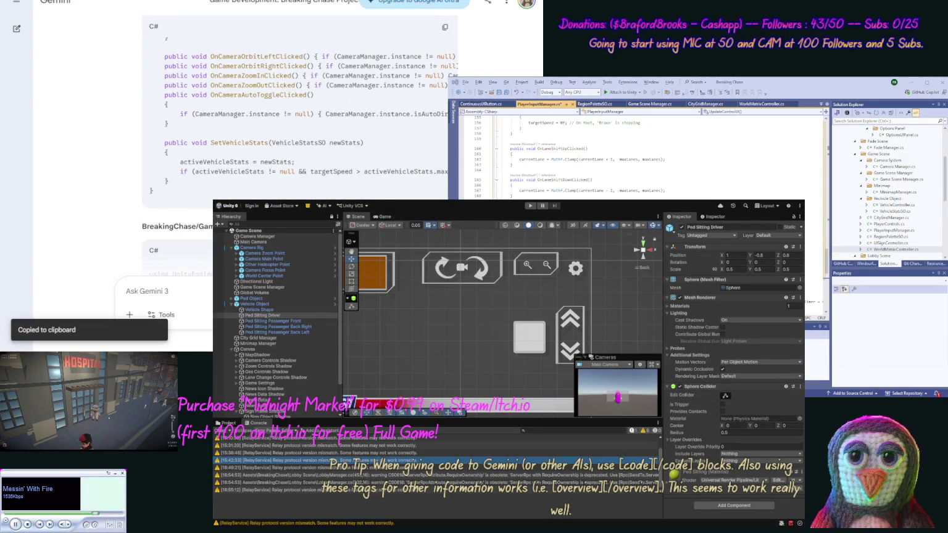
left_click(762, 104)
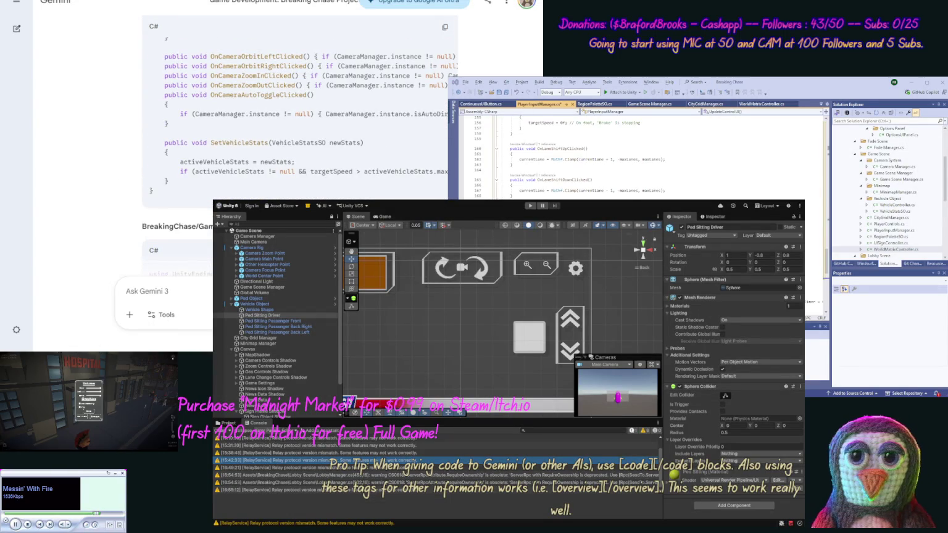
key("ctrl+a")
key("ctrl+v")
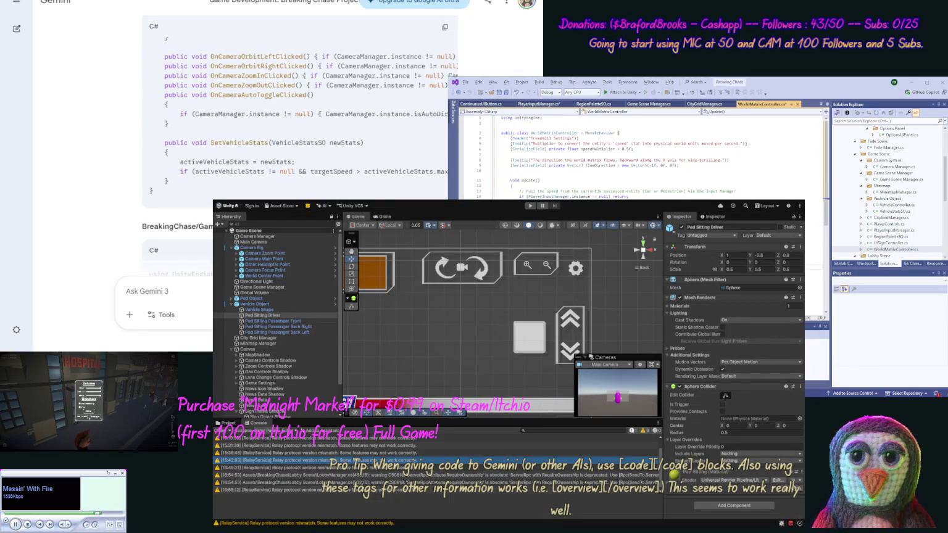
scroll(116, 200, "down", 4)
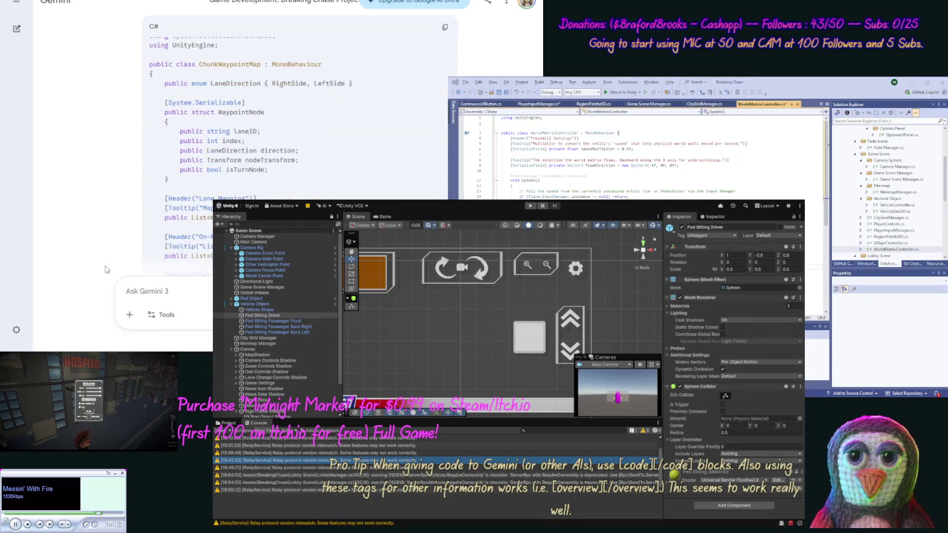
scroll(118, 180, "up", 1)
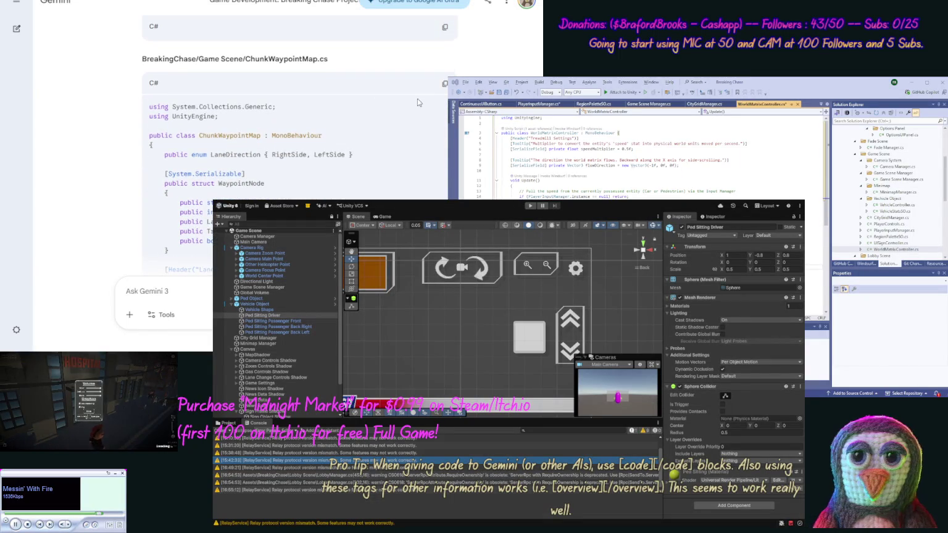
Step: Grab the ChunkWaypointMap file name and open Unity's Game Scene asset folder
left_click_drag(328, 59, 251, 57)
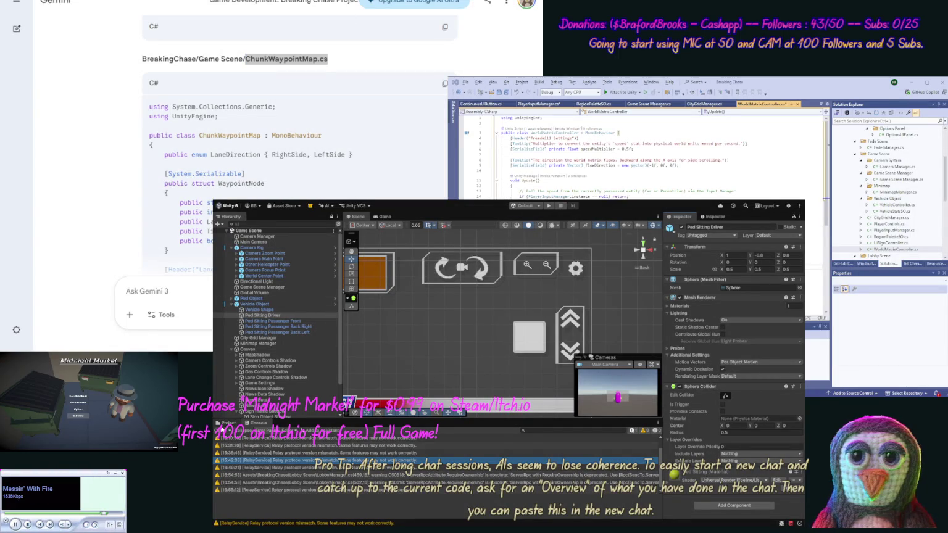
left_click(228, 423)
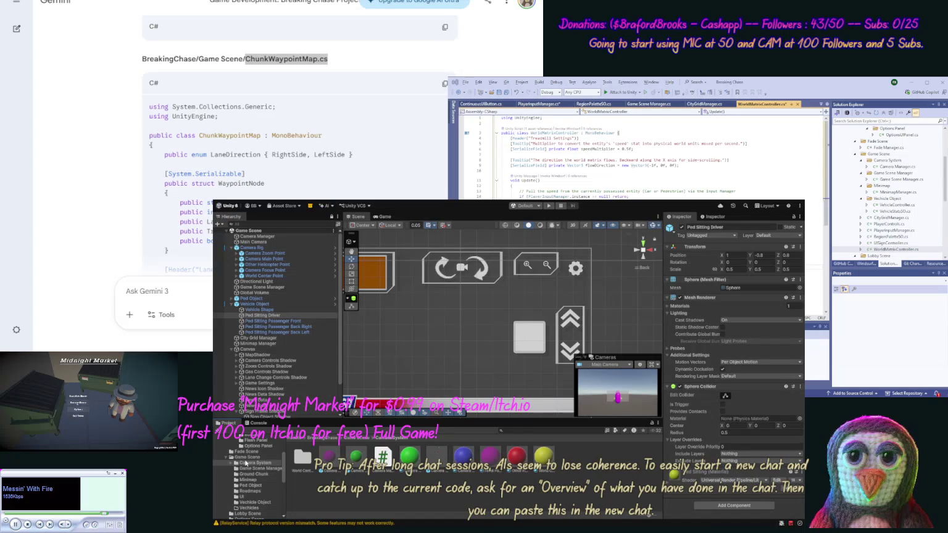
left_click(241, 458)
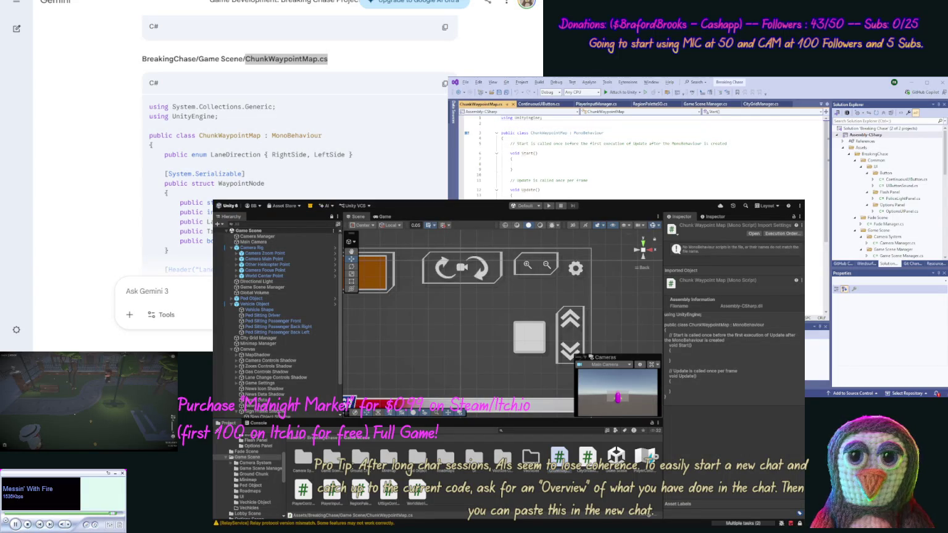
Step: Fill ChunkWaypointMap.cs with Gemini's waypoint-map code and save it
left_click(445, 82)
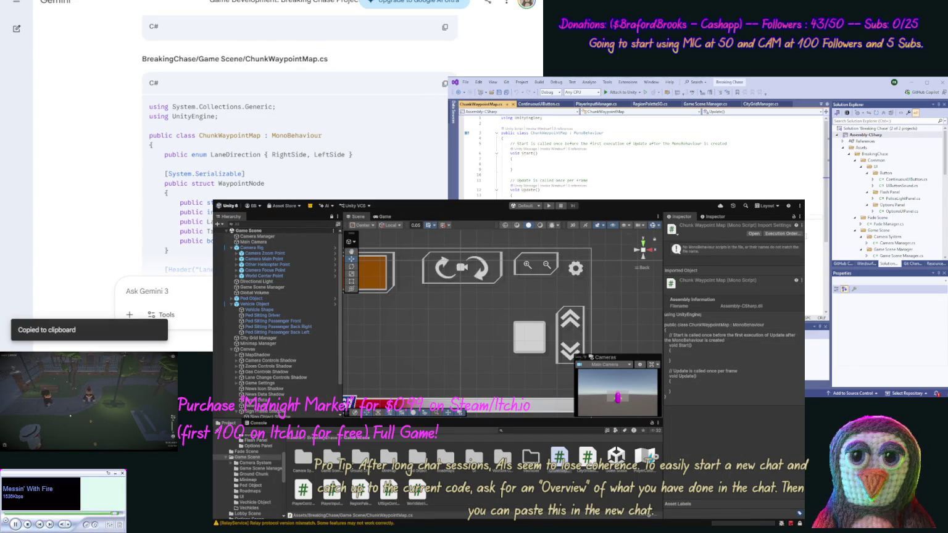
key("ctrl+a")
key("ctrl+v")
key("ctrl+s")
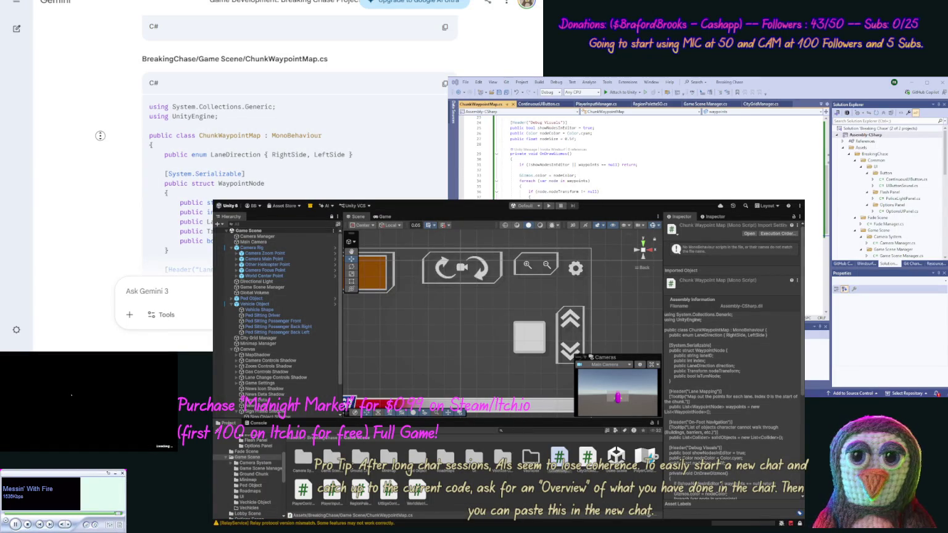
scroll(100, 136, "down", 10)
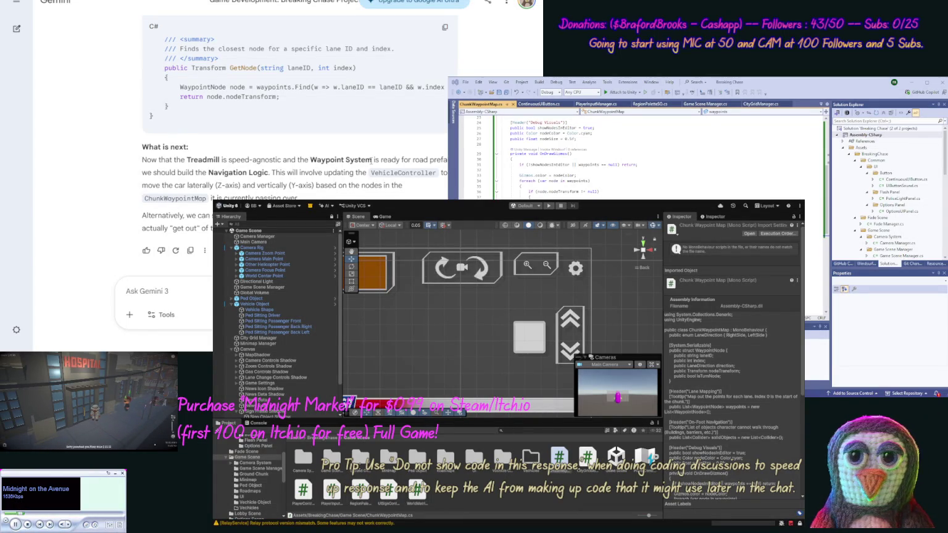
Step: Select the phrase 'Navigation Logic' in Gemini's What is next suggestions
left_click_drag(269, 173, 208, 173)
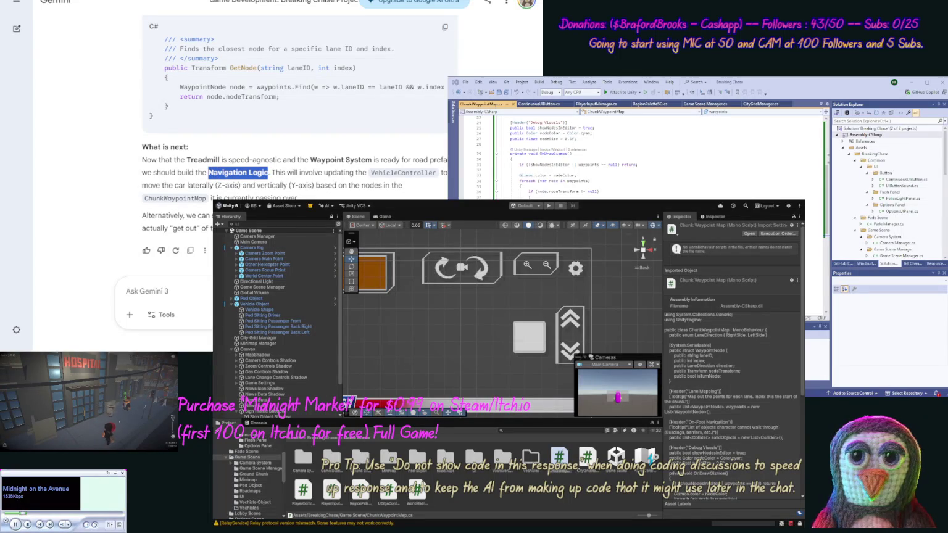
Step: Ask Gemini to build Navigation Logic next, then on-foot switching, with a car in the road
left_click(228, 183)
type("LEt's do \"")
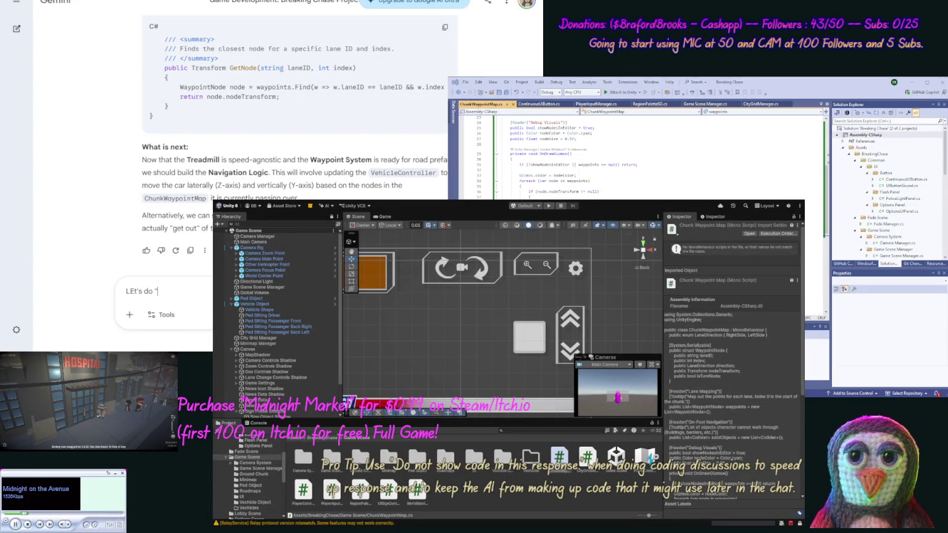
key("ctrl+v")
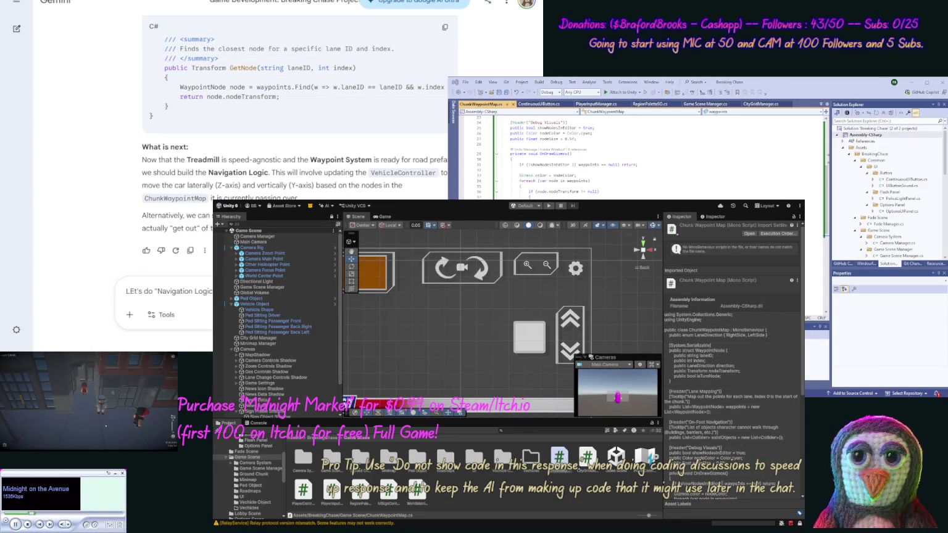
type("on foot")
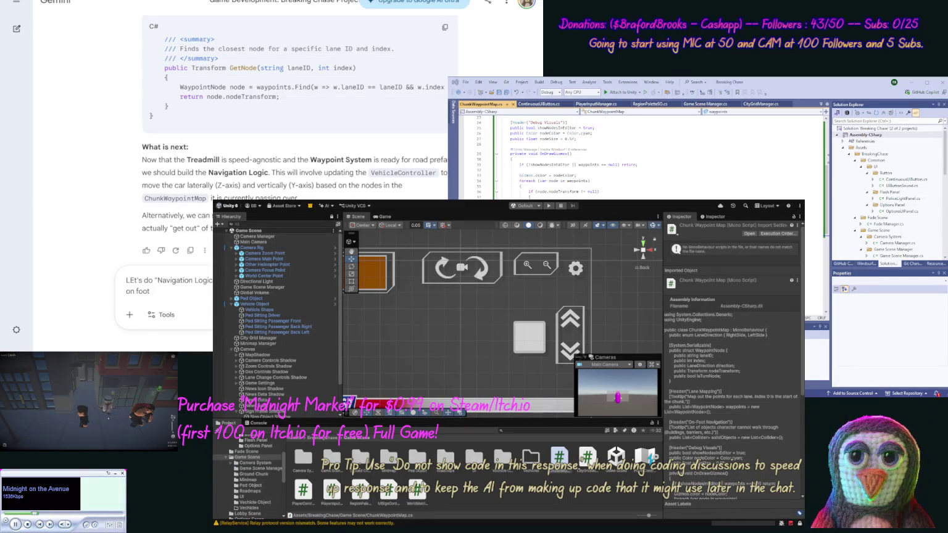
type("and a car in the r")
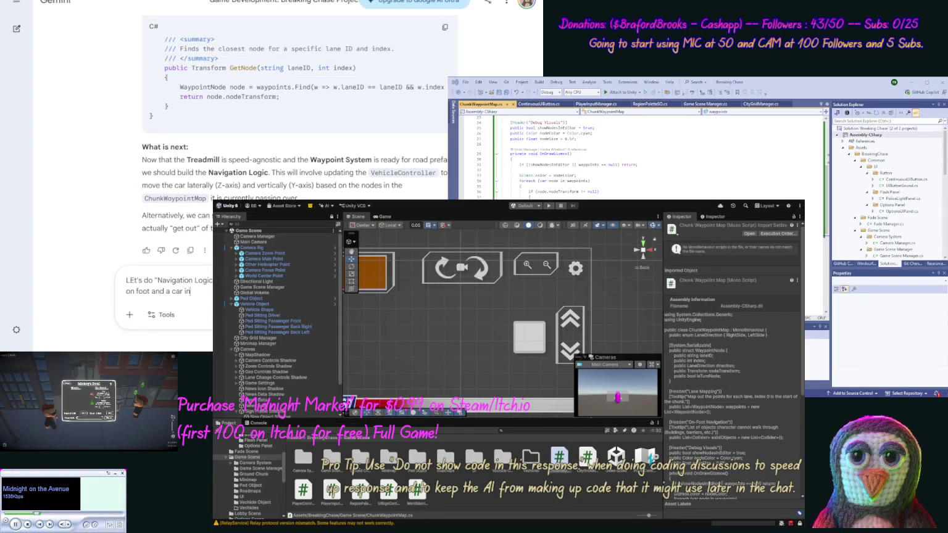
type("o")
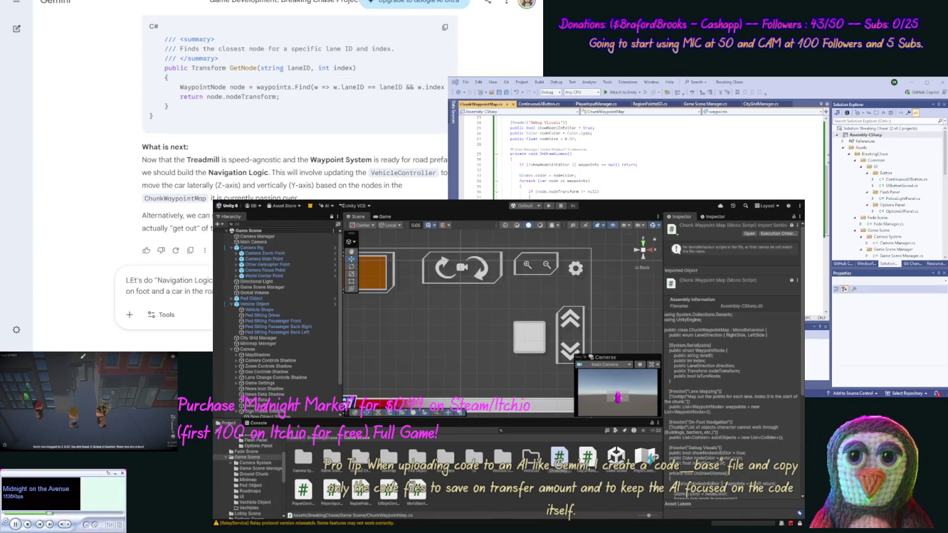
type("player alre")
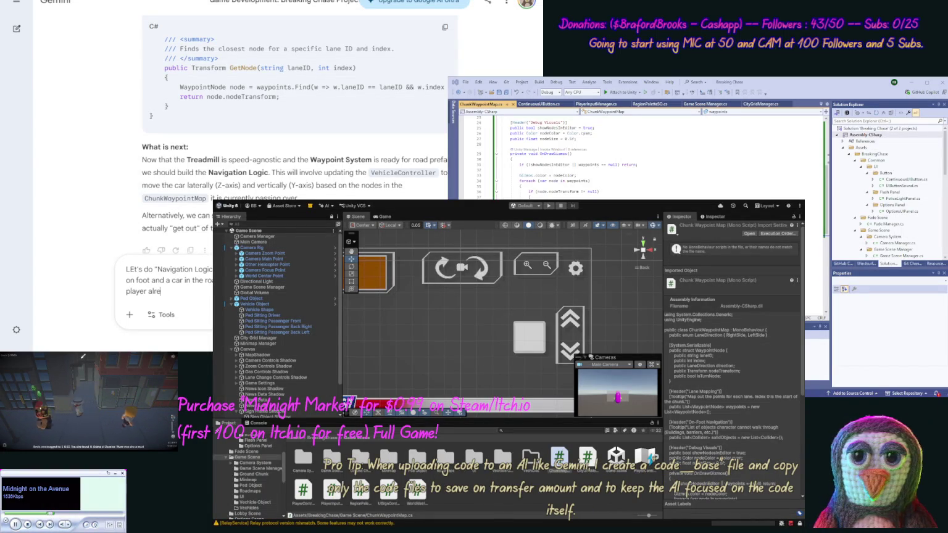
type("ady in the car.")
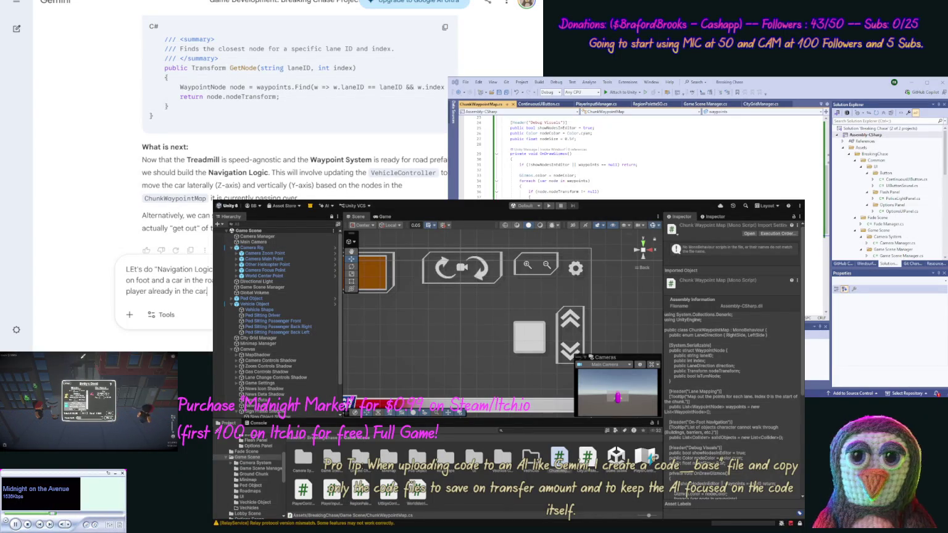
key("BackSpace")
type("e")
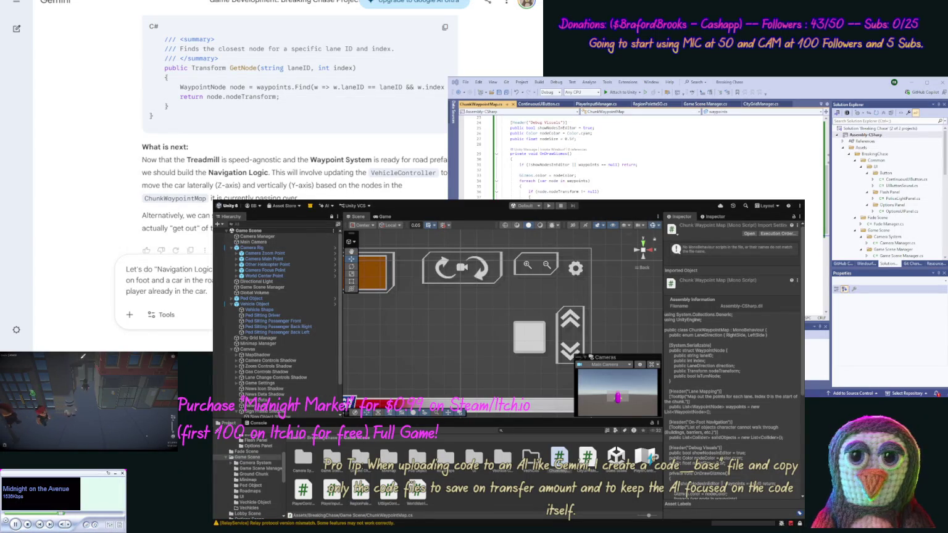
key("Return")
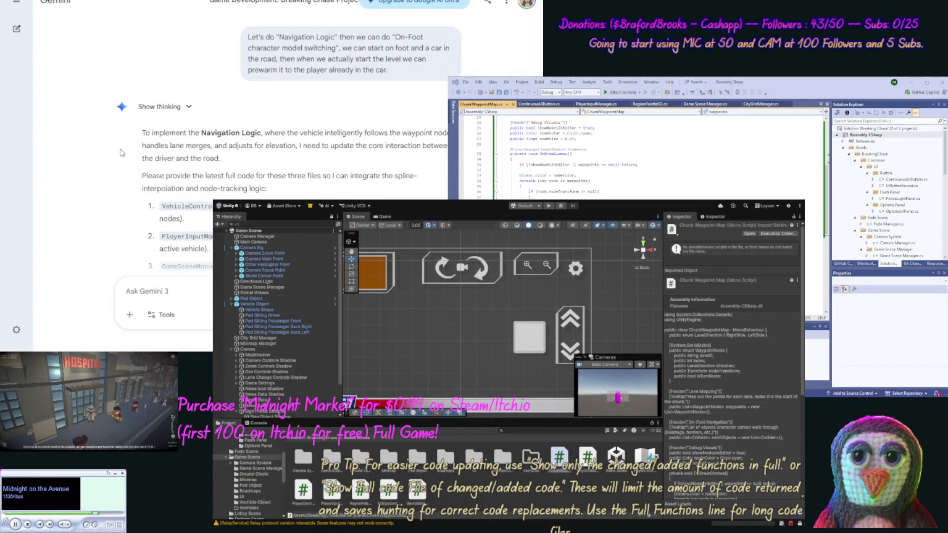
Step: Open VehicleController.cs from Visual Studio's Solution Explorer
scroll(124, 164, "down", 1)
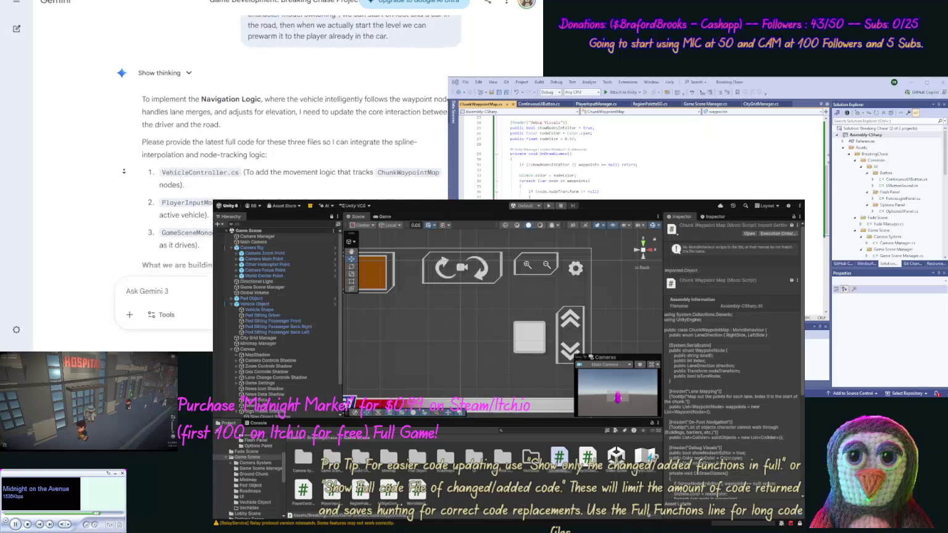
scroll(124, 170, "down", 3)
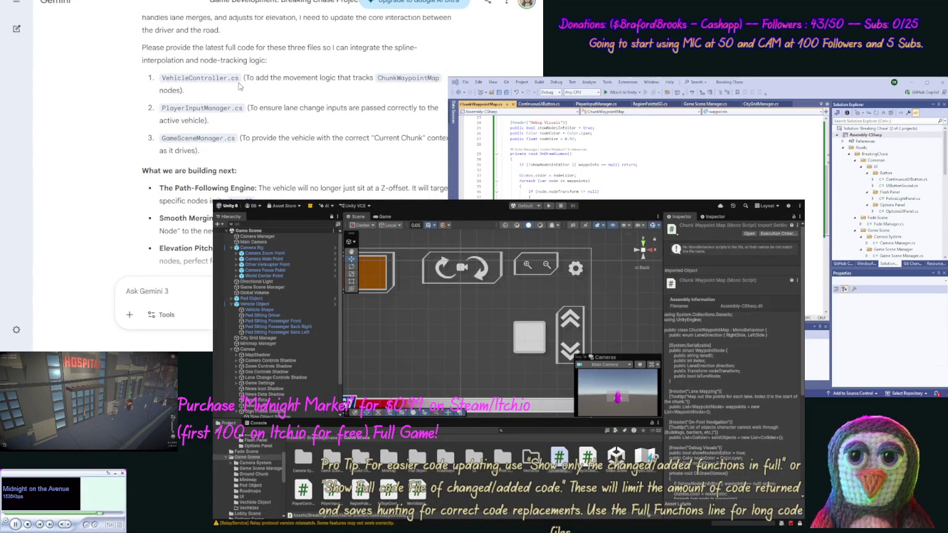
left_click_drag(239, 78, 159, 79)
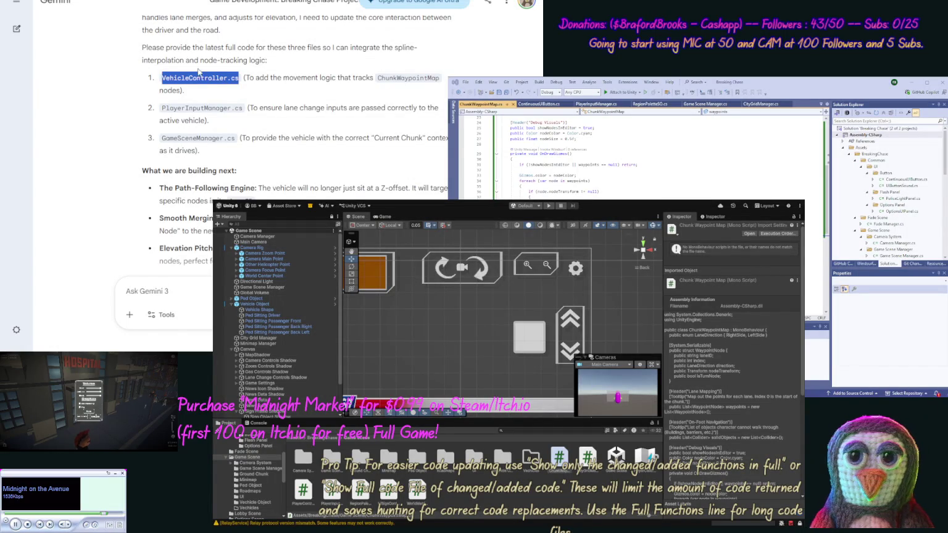
left_click(945, 165)
left_click_drag(944, 165, 944, 189)
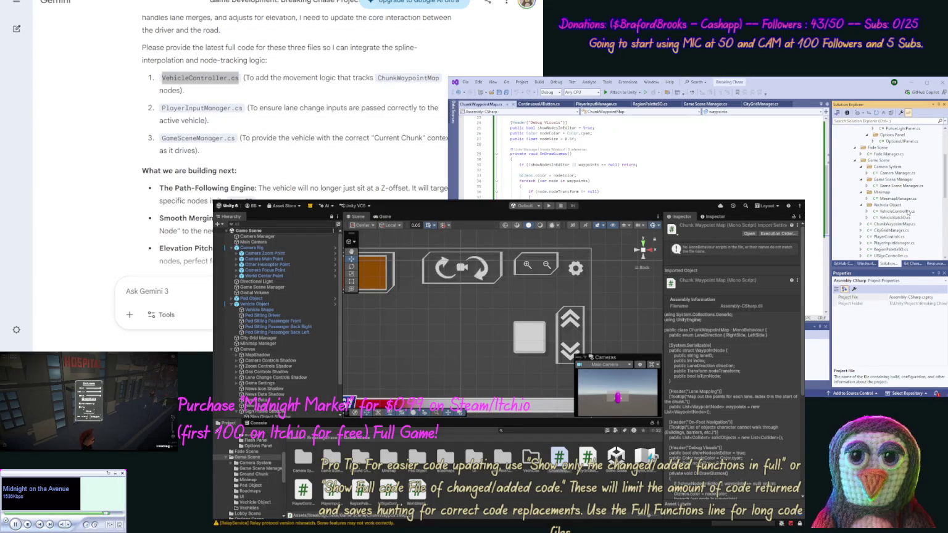
double_click(895, 211)
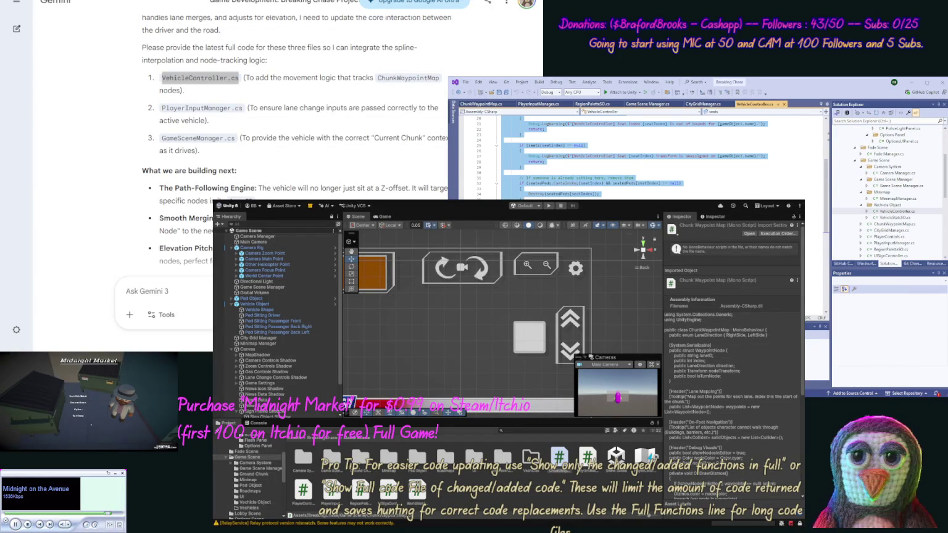
Step: Start an 'Update' message in Gemini holding the VehicleController code in code tags
left_click(181, 243)
left_click(198, 287)
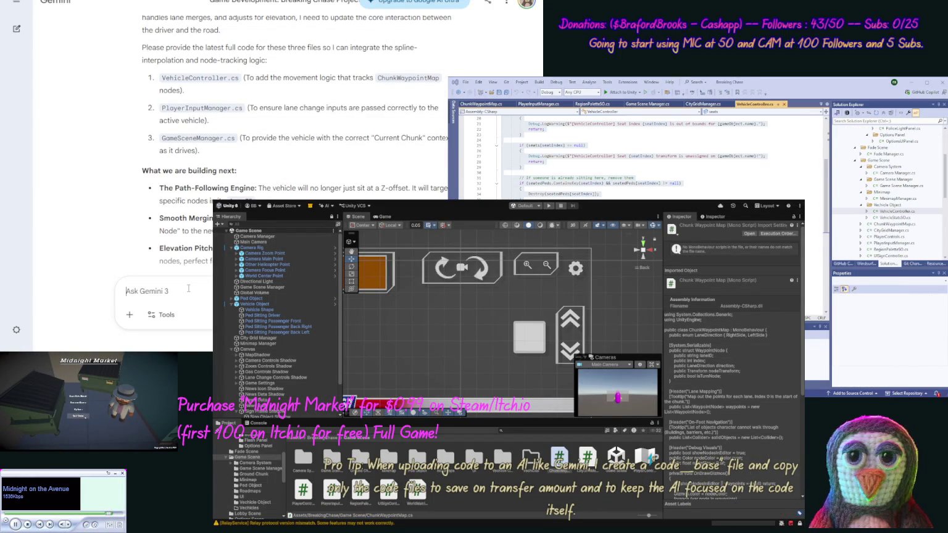
type("Update [code")
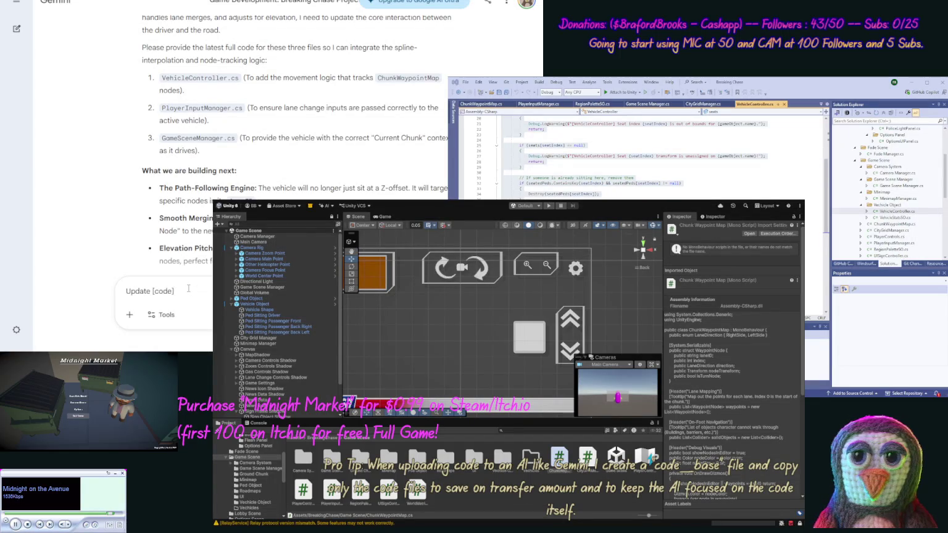
key("ctrl+v")
type("[/c")
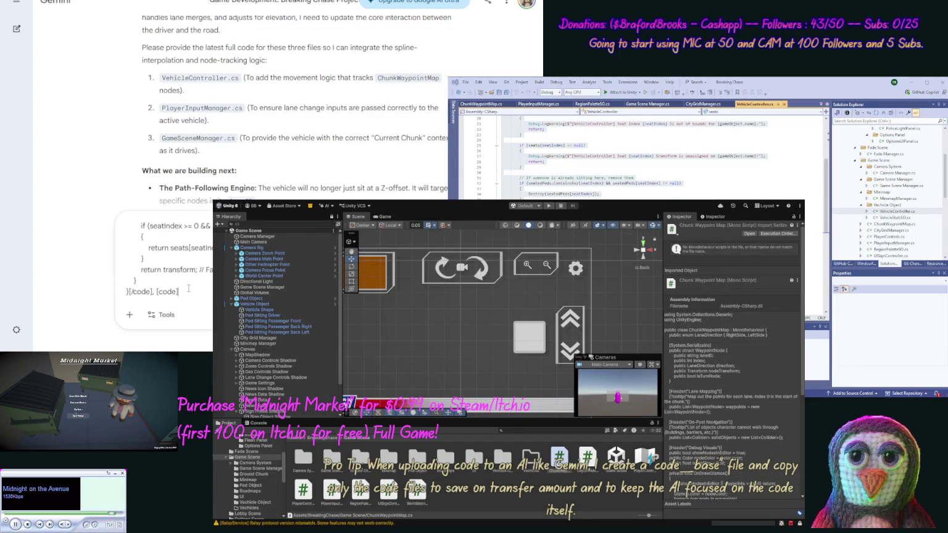
key("alt+Tab")
key("ctrl+a")
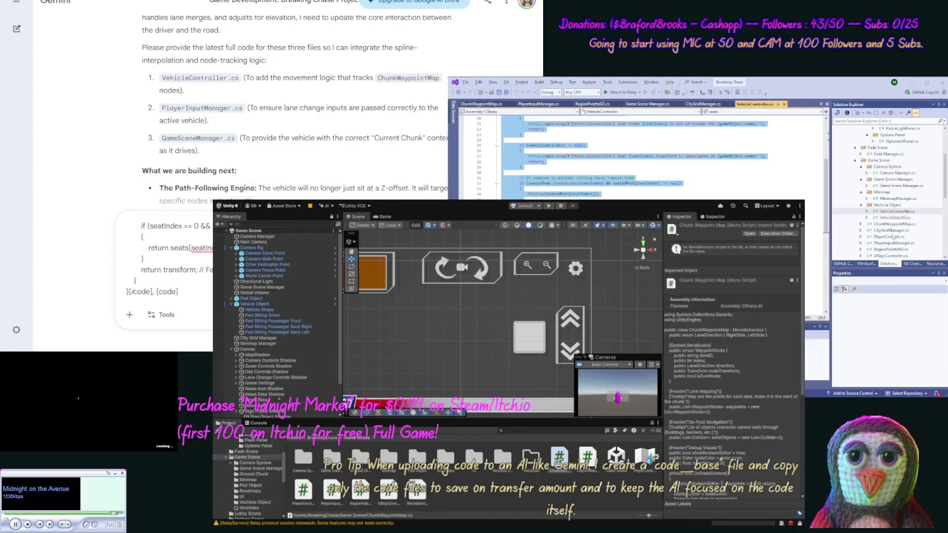
Step: Add the PlayerInputManager.cs code to the message in code tags
double_click(891, 245)
key("ctrl+a")
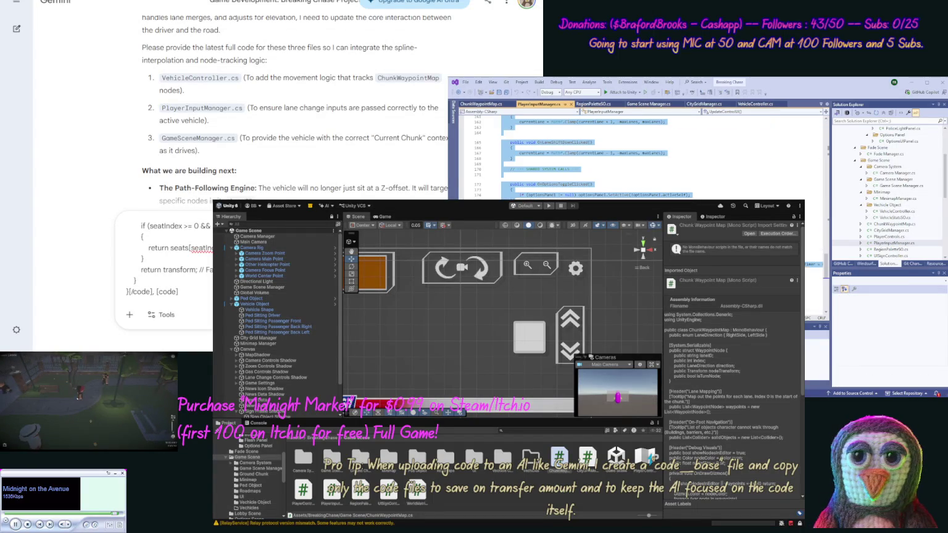
key("alt+Tab")
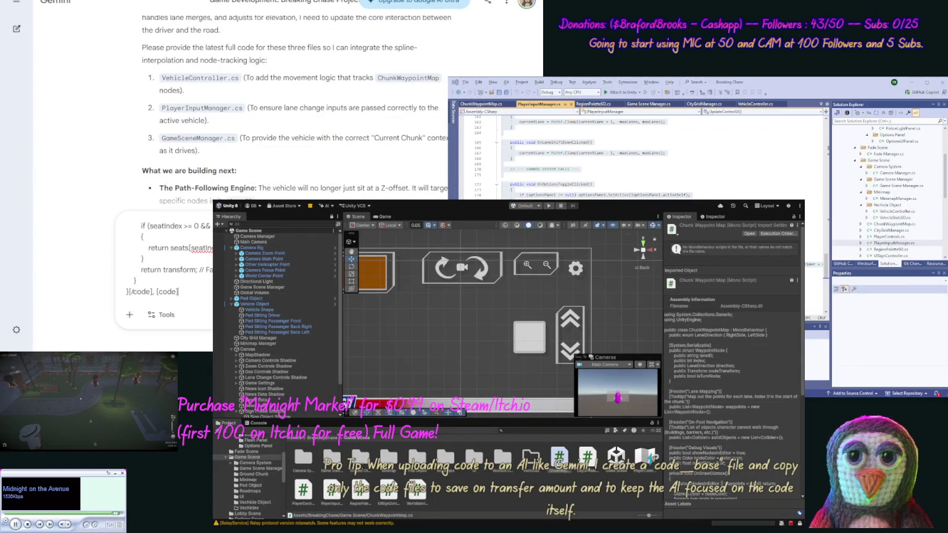
key("ctrl+v")
type("[/")
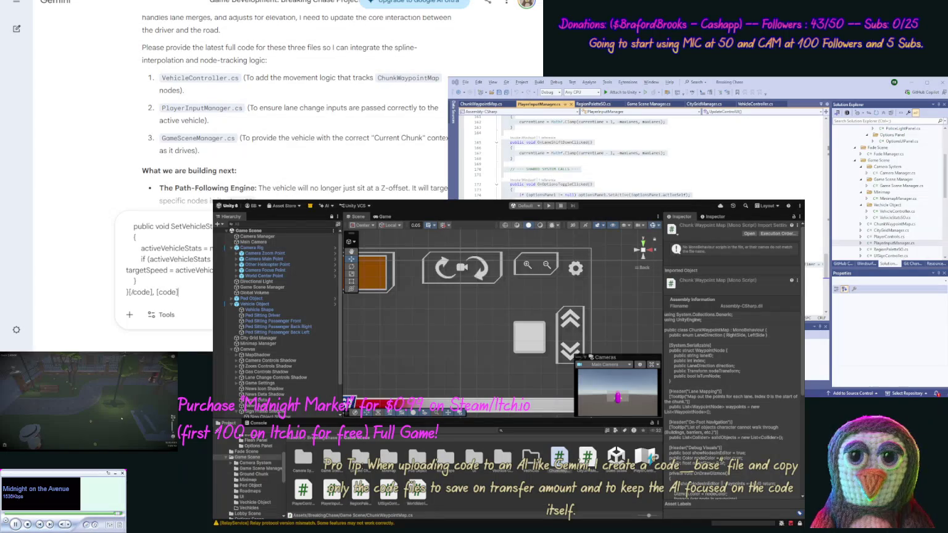
key("alt+Tab")
key("alt+Tab")
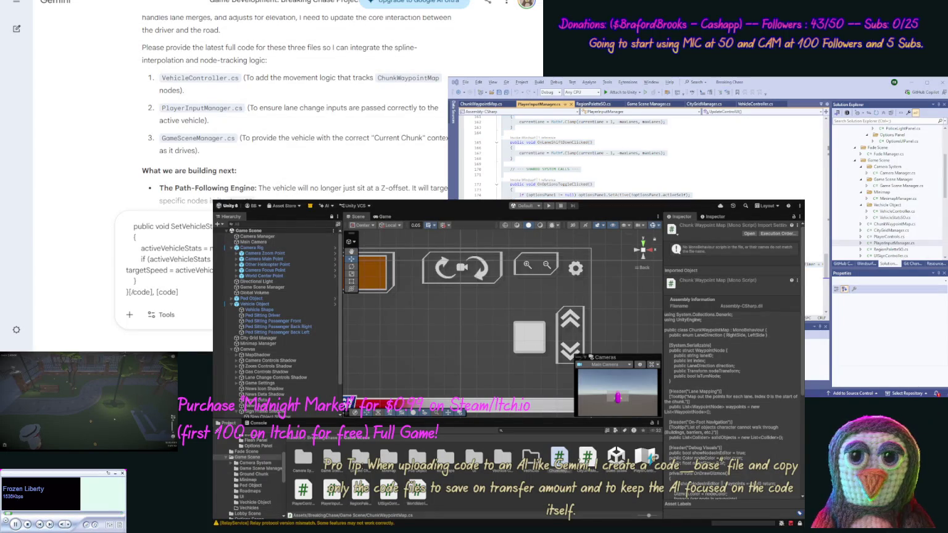
Step: Add the GameSceneManager.cs code and send all three scripts to Gemini
double_click(901, 186)
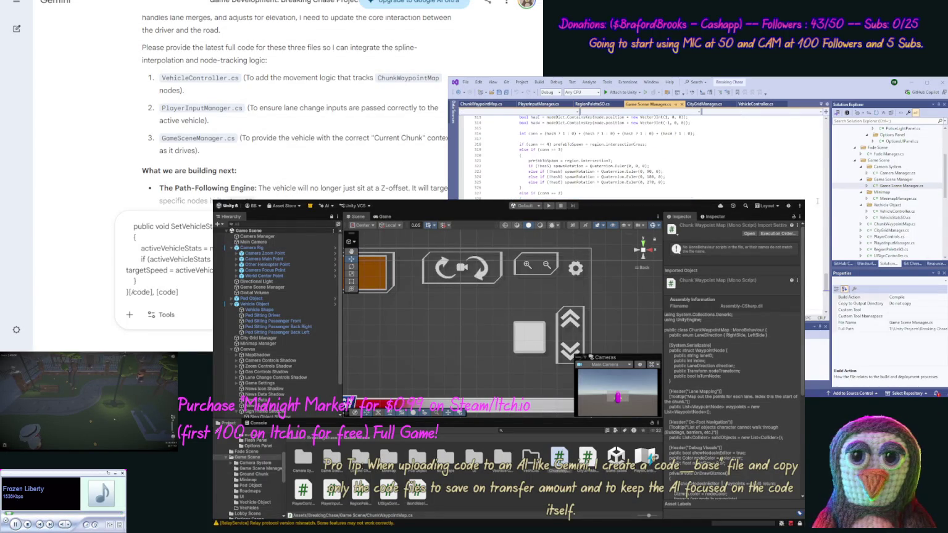
key("ctrl+a")
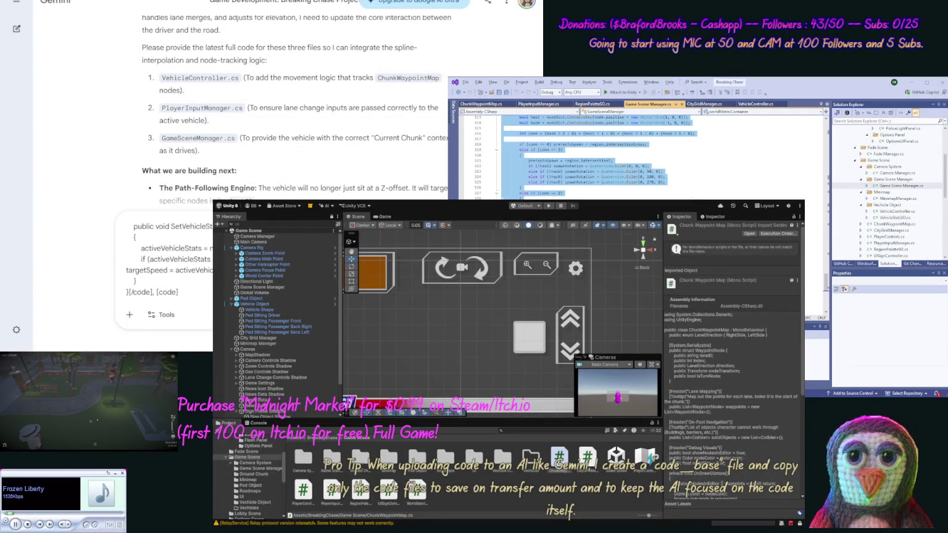
key("ctrl+c")
key("alt+Tab")
key("ctrl+v")
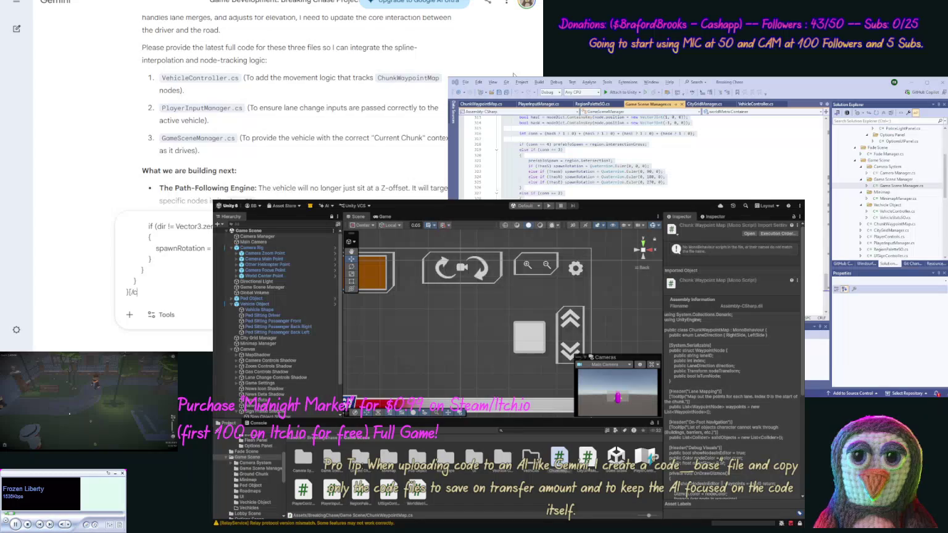
type("e] for this.")
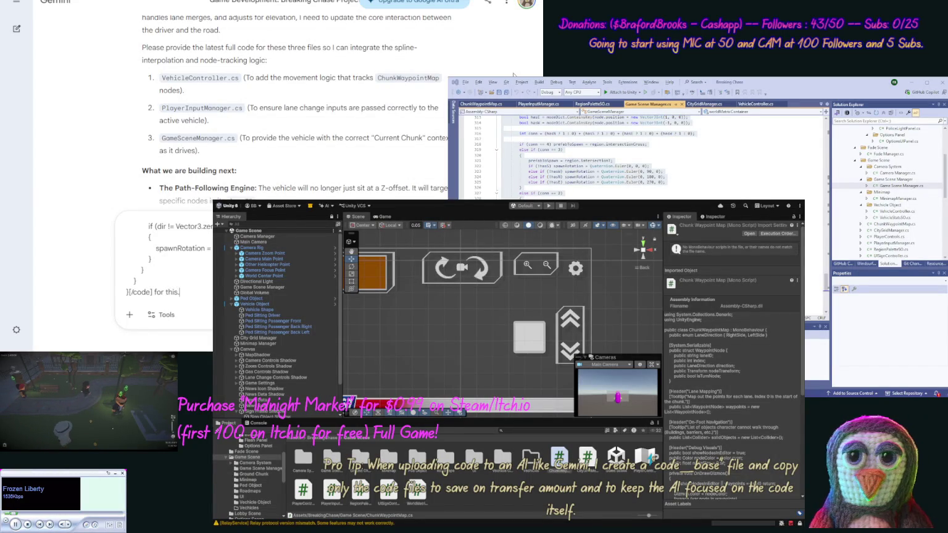
key("Return")
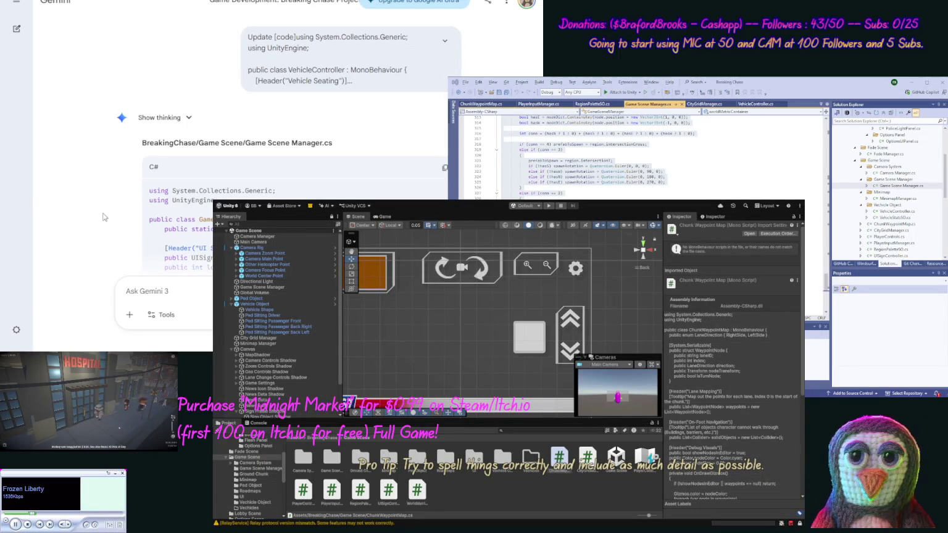
Step: Paste Gemini's new Game Scene Manager code into GameSceneManager.cs and reach the Next Step list
left_click(445, 168)
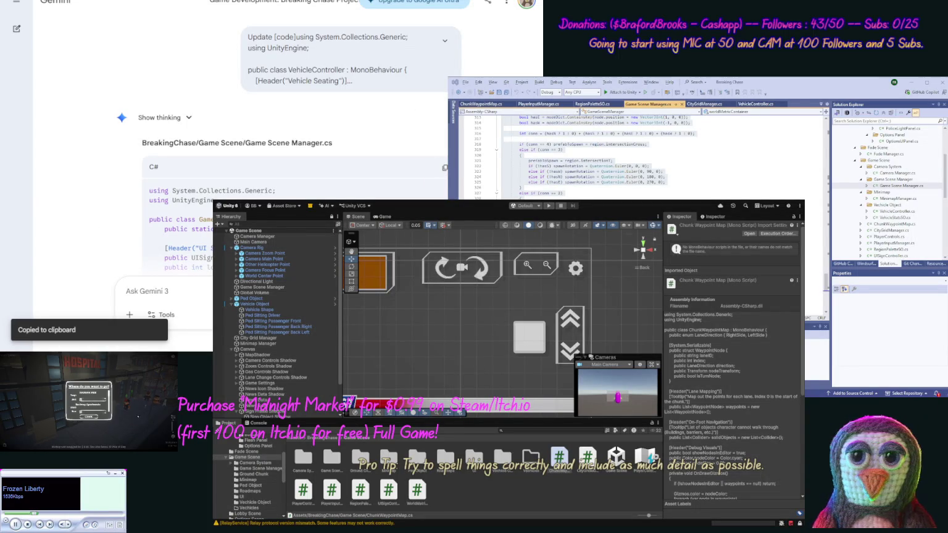
key("alt+Tab")
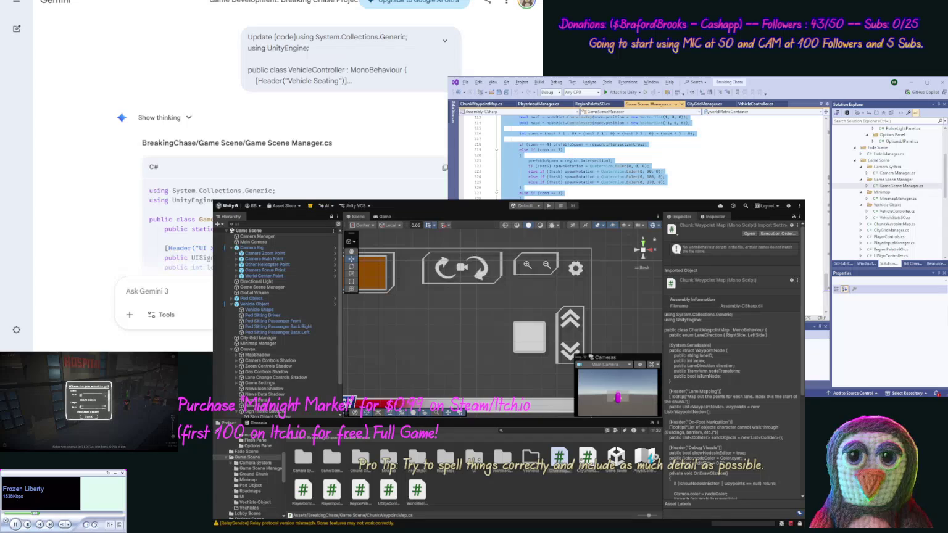
key("ctrl+v")
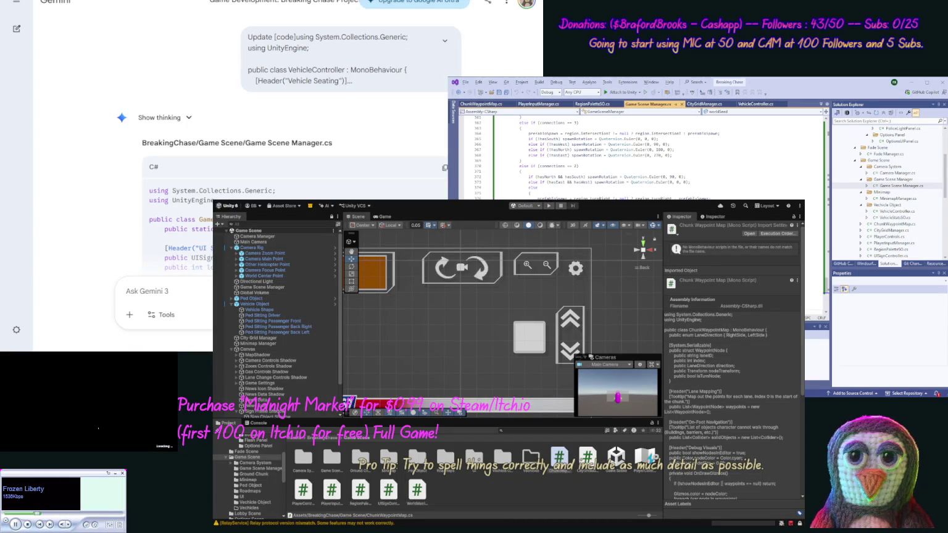
scroll(125, 166, "down", 15)
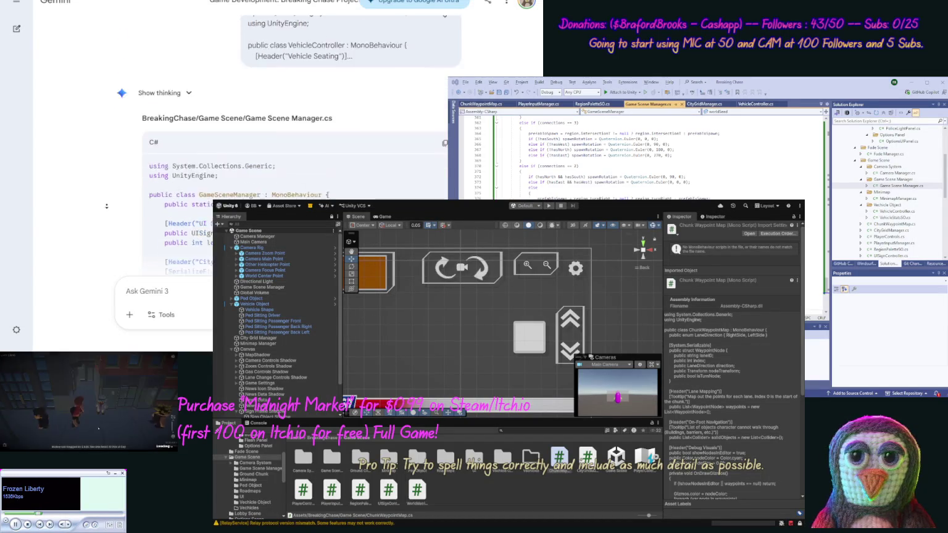
scroll(106, 209, "down", 15)
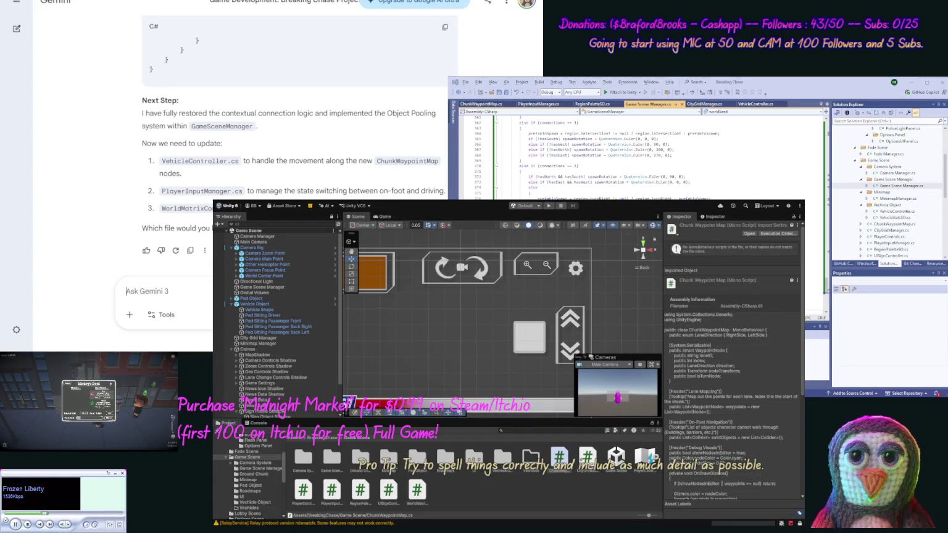
Step: Send 'ok next files' to Gemini
type("ok ne")
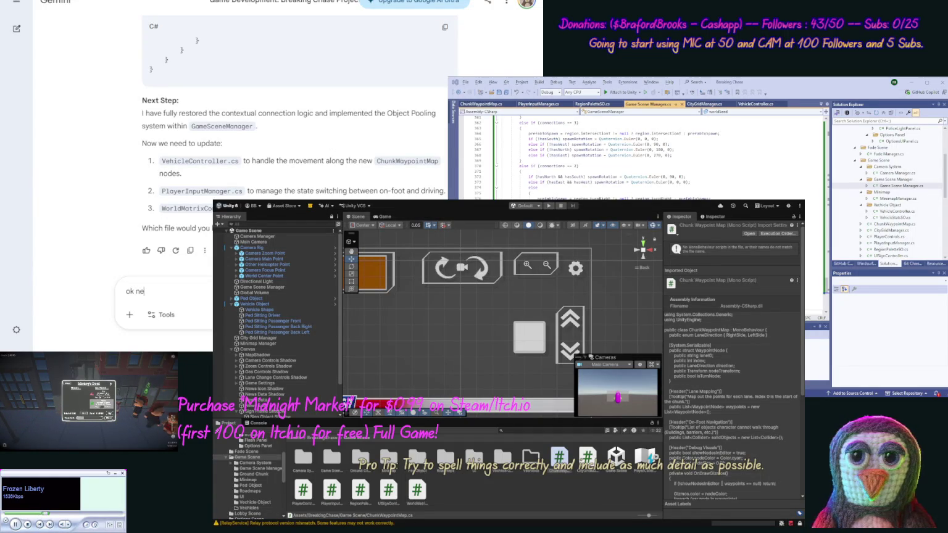
type("xt files")
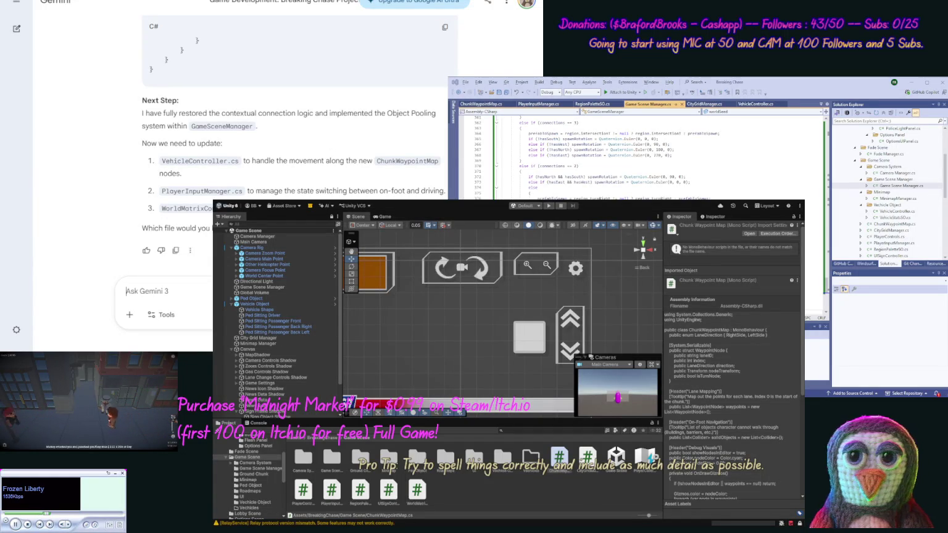
key("Return")
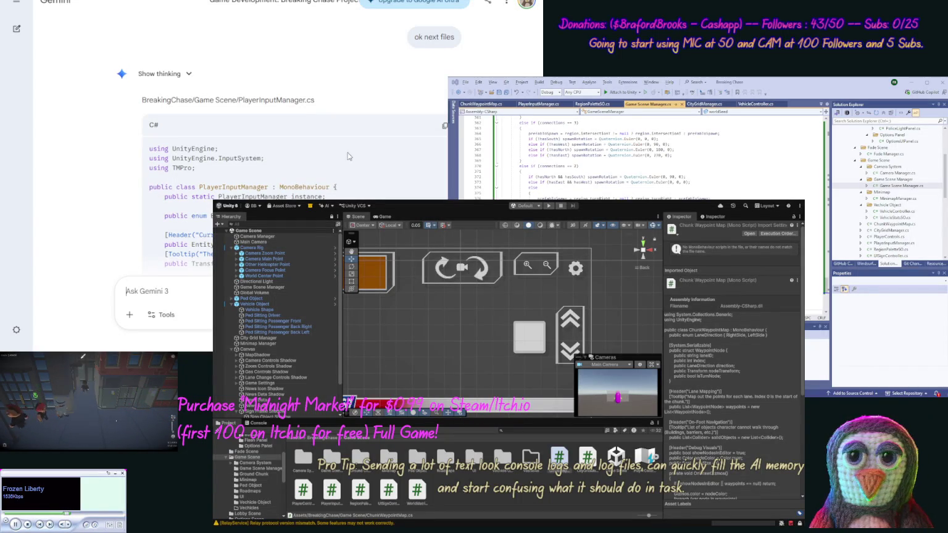
Step: Replace PlayerInputManager.cs with Gemini's full PlayerInputManager code
left_click(444, 126)
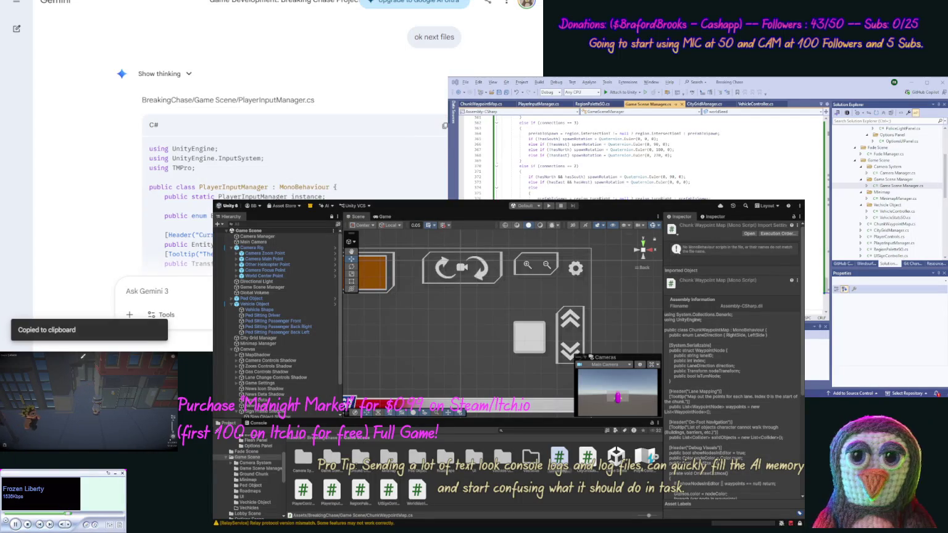
double_click(894, 242)
key("ctrl+a")
key("ctrl+v")
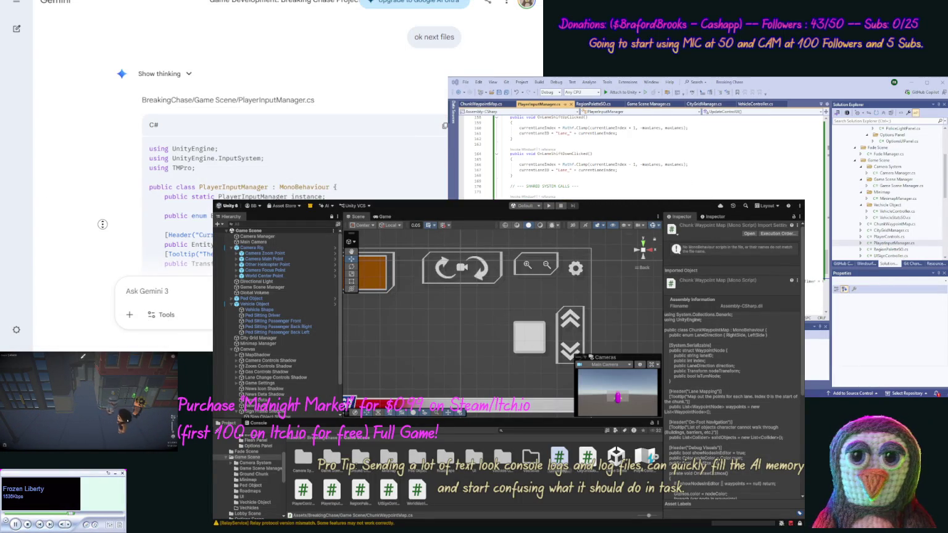
scroll(99, 227, "down", 10)
scroll(99, 226, "down", 15)
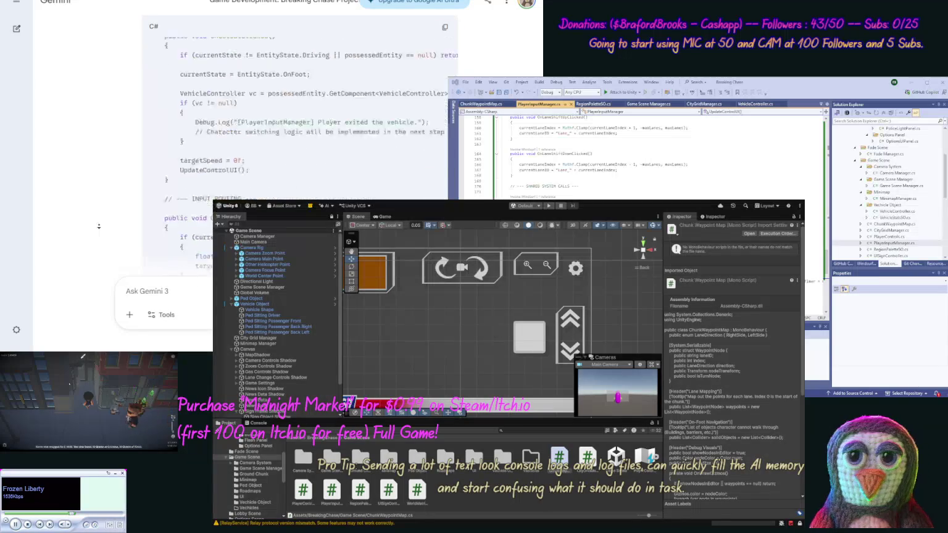
scroll(99, 227, "down", 2)
scroll(348, 117, "up", 3)
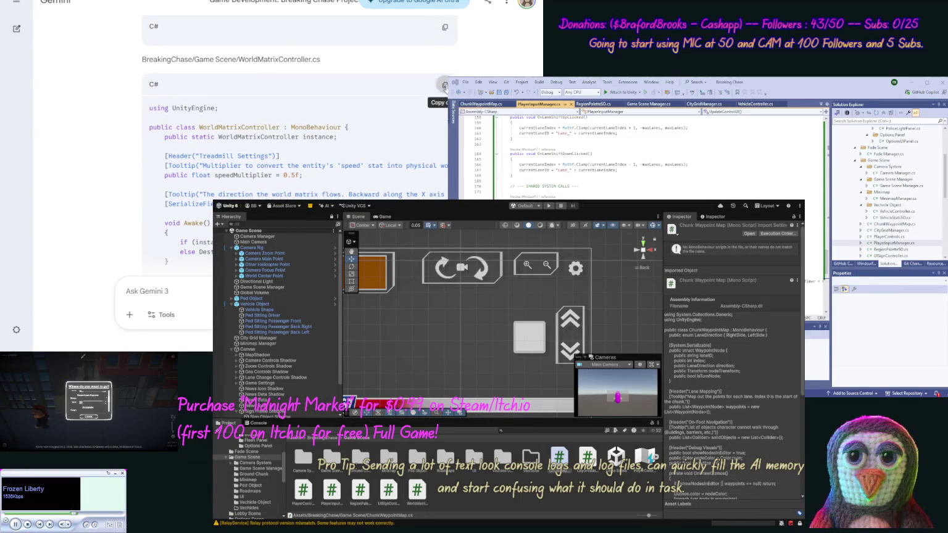
Step: Replace WorldMatrixController.cs with Gemini's full WorldMatrixController code
left_click(444, 85)
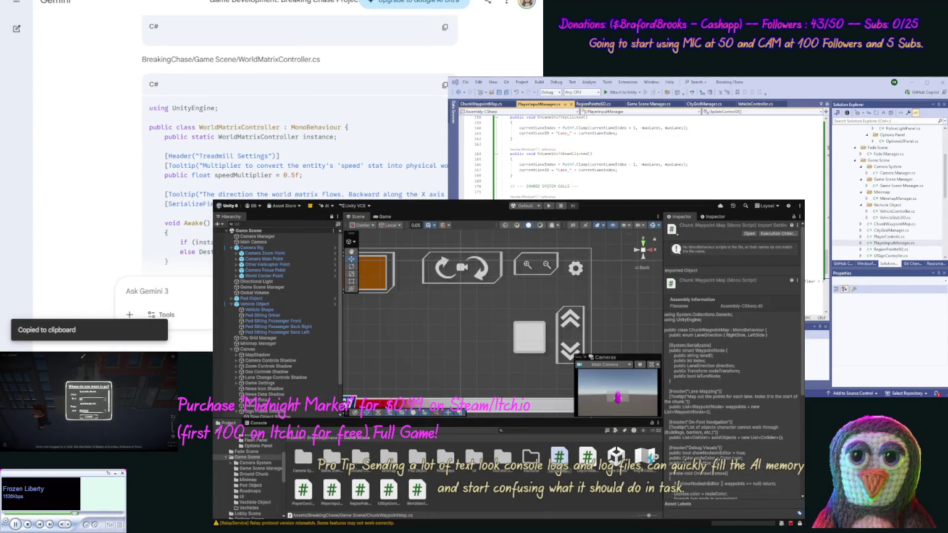
left_click(888, 243)
scroll(887, 199, "down", 7)
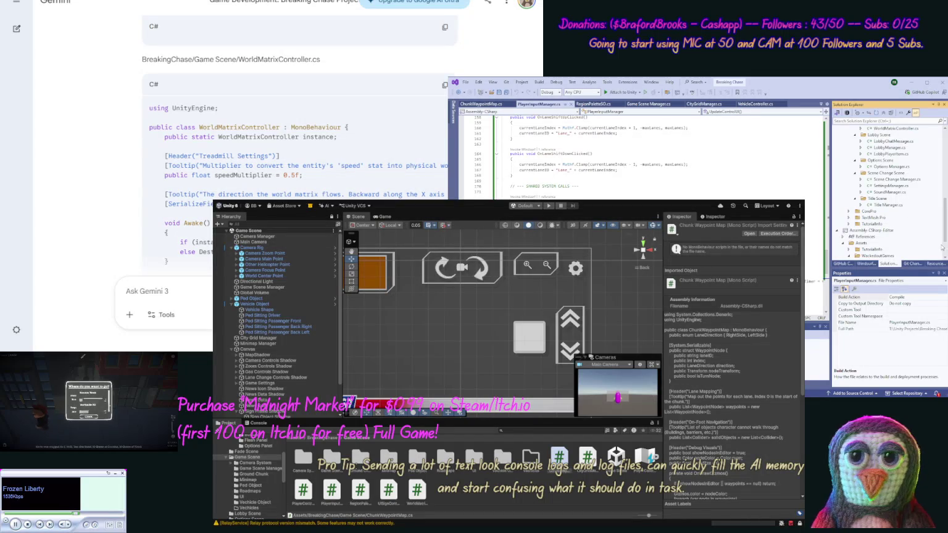
scroll(945, 229, "up", 3)
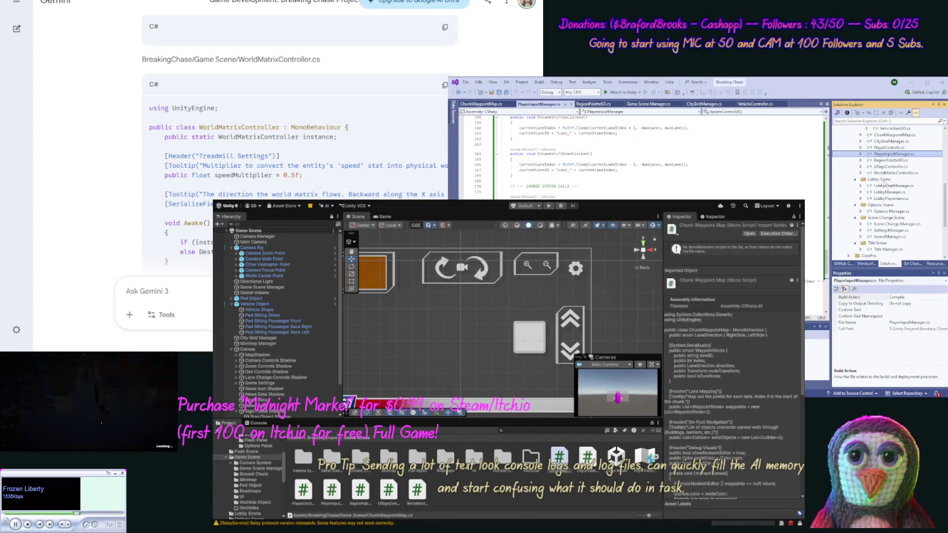
left_click(875, 174)
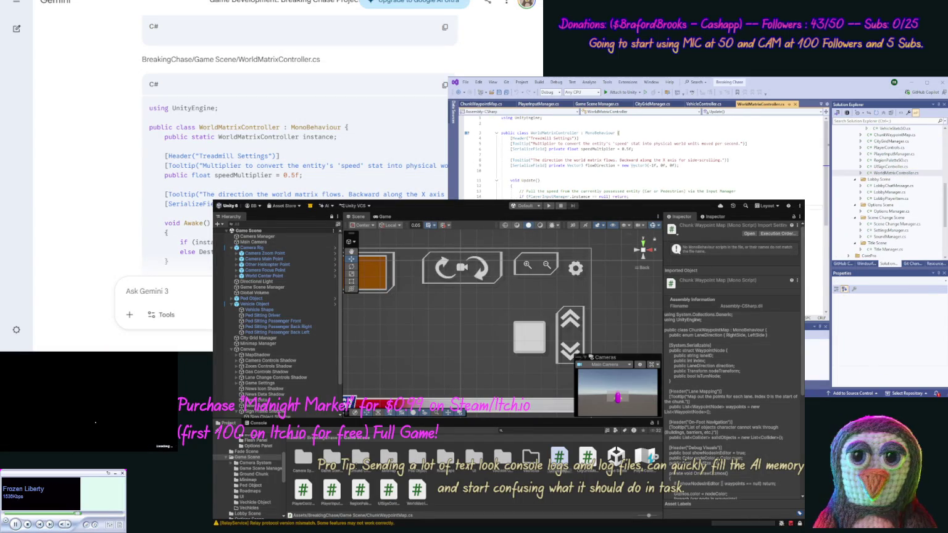
key("ctrl+a")
key("ctrl+v")
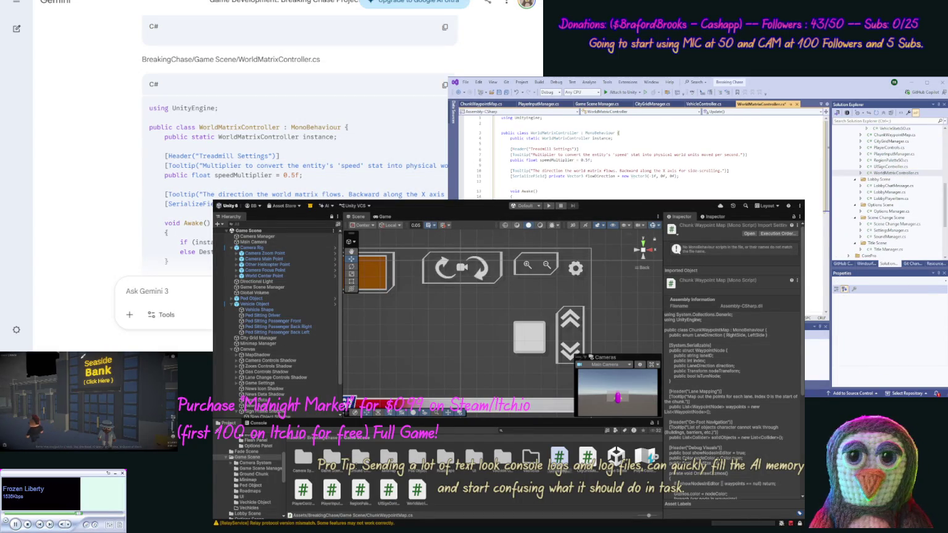
scroll(103, 198, "down", 3)
scroll(103, 198, "down", 4)
scroll(103, 182, "up", 1)
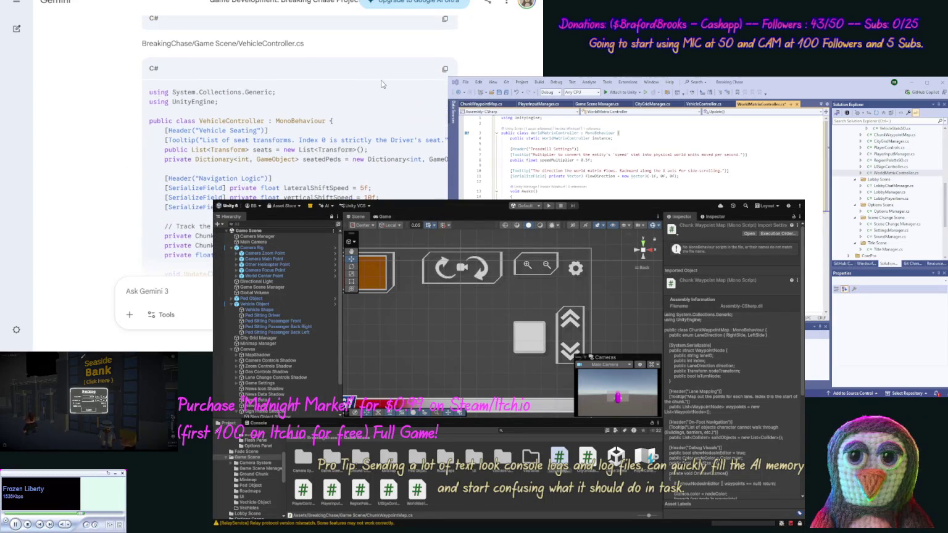
Step: Paste Gemini's VehicleController code into VehicleController.cs
left_click(443, 69)
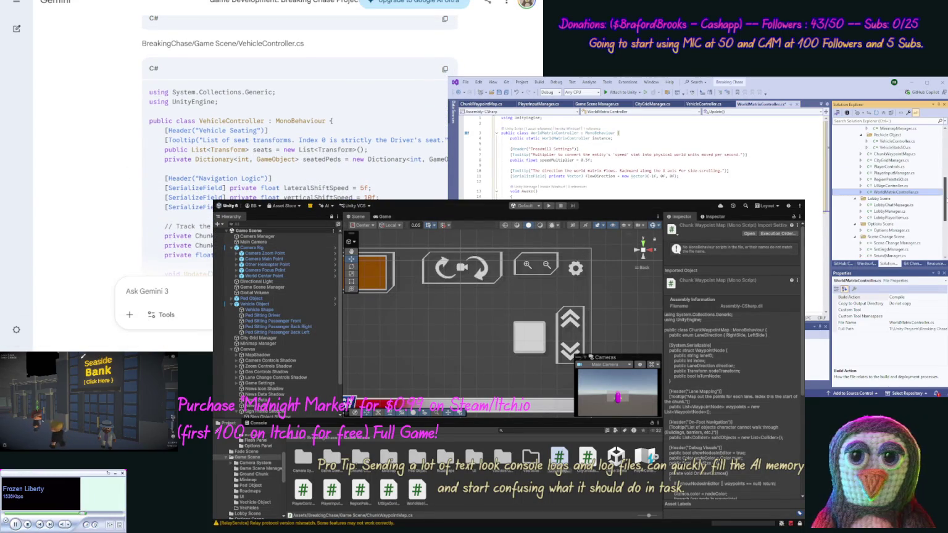
left_click(891, 148)
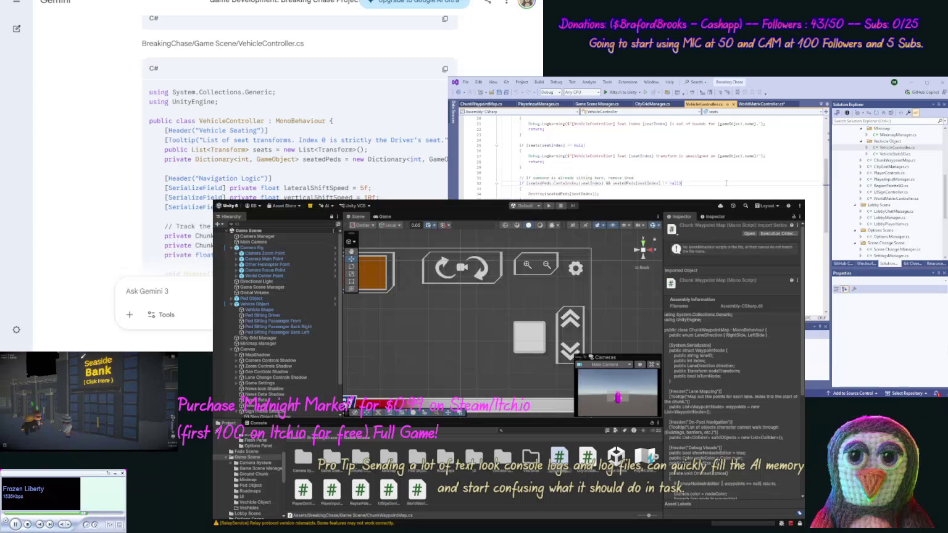
key("ctrl+v")
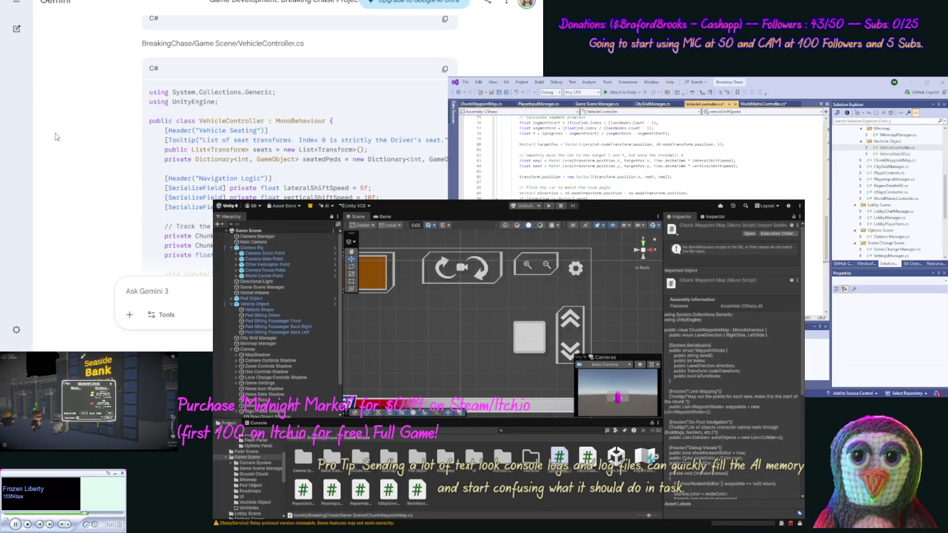
scroll(115, 168, "down", 10)
scroll(115, 168, "down", 10)
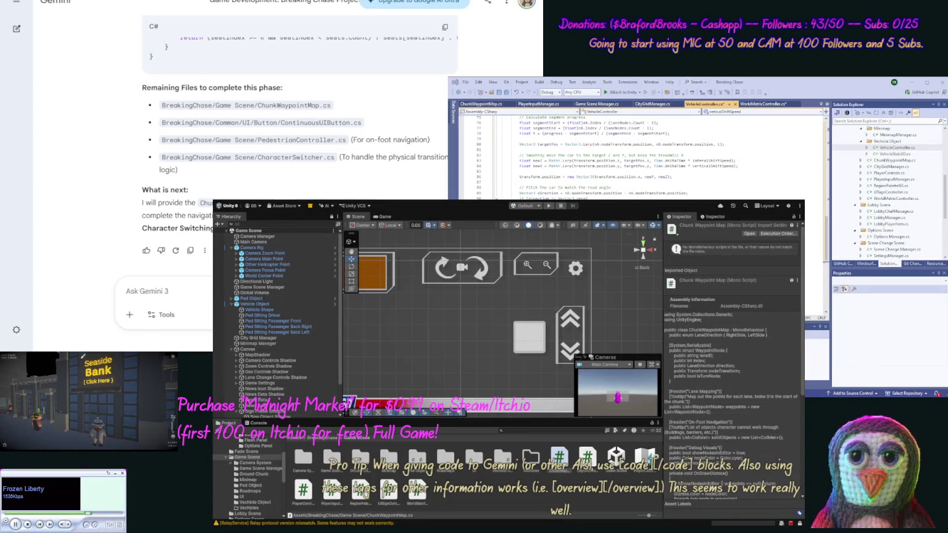
Step: Start a 'Now update' prompt containing the ChunkWaypointMap.cs code in code tags
key("ctrl+Tab")
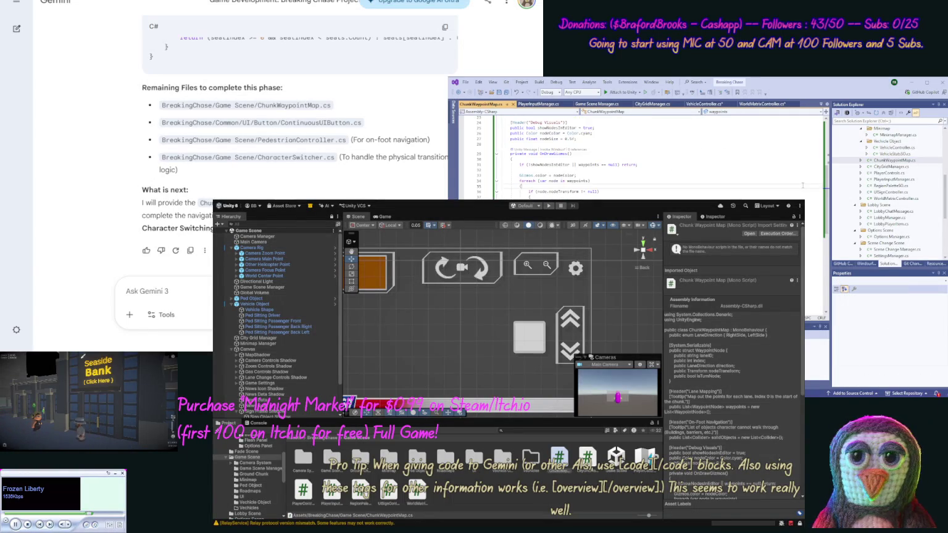
key("ctrl+a")
left_click(191, 293)
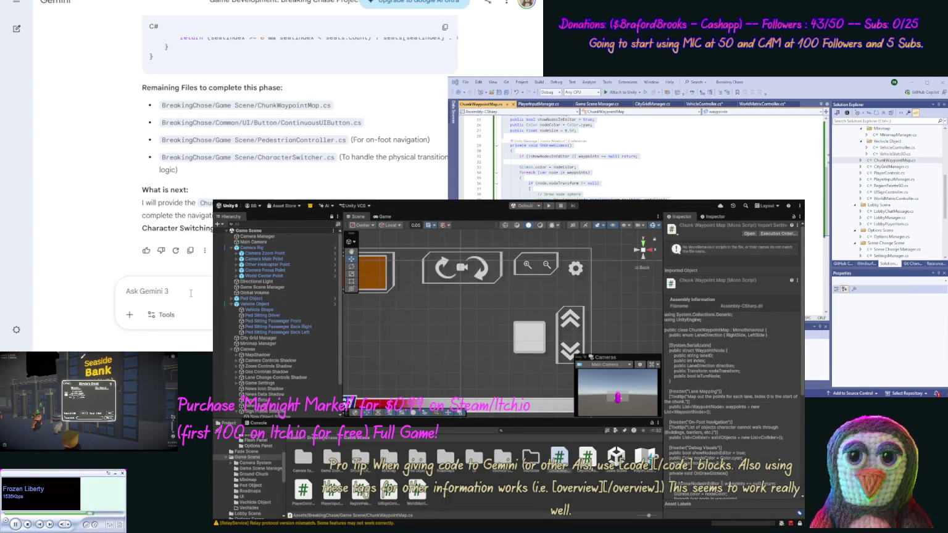
type("Now update [code")
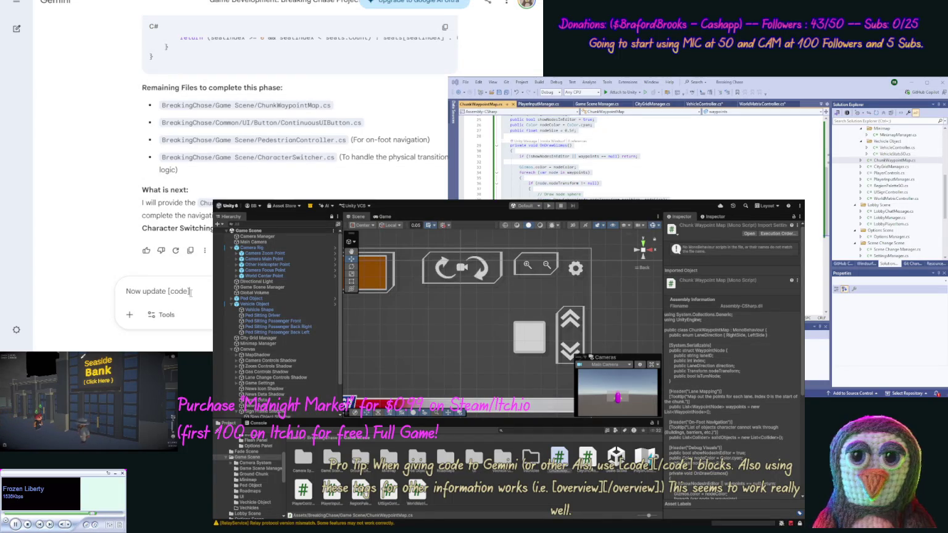
key("ctrl+v")
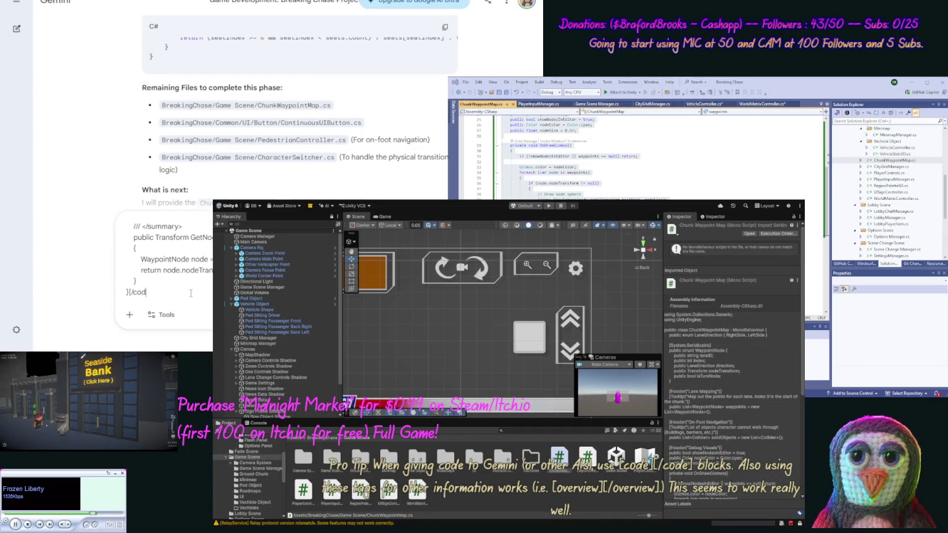
type("de]. [co")
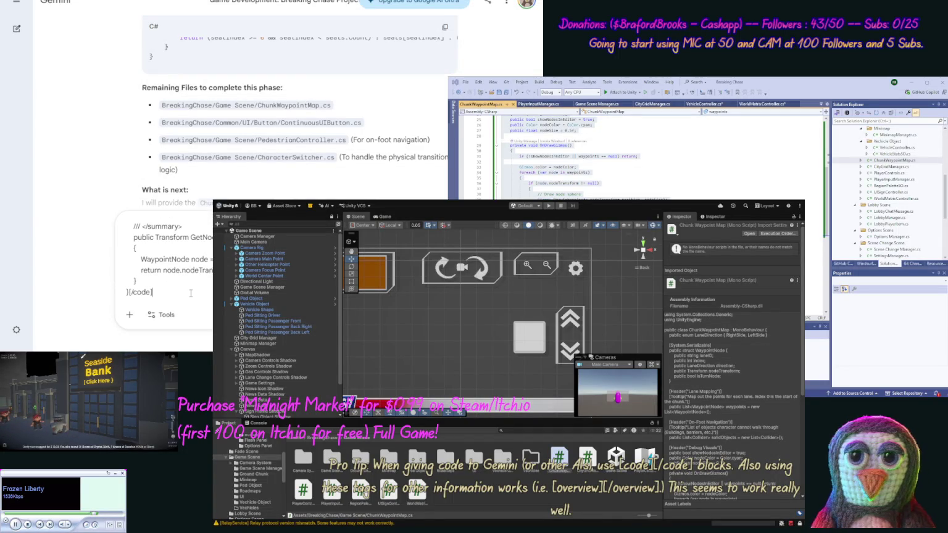
type("de]")
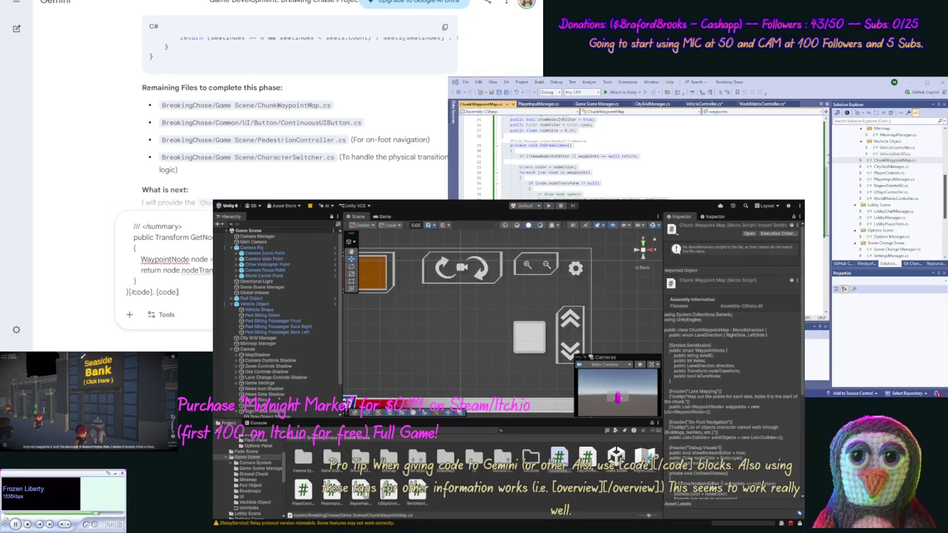
Step: Append the ContinuousUIButton.cs code to the prompt in code tags
left_click(887, 160)
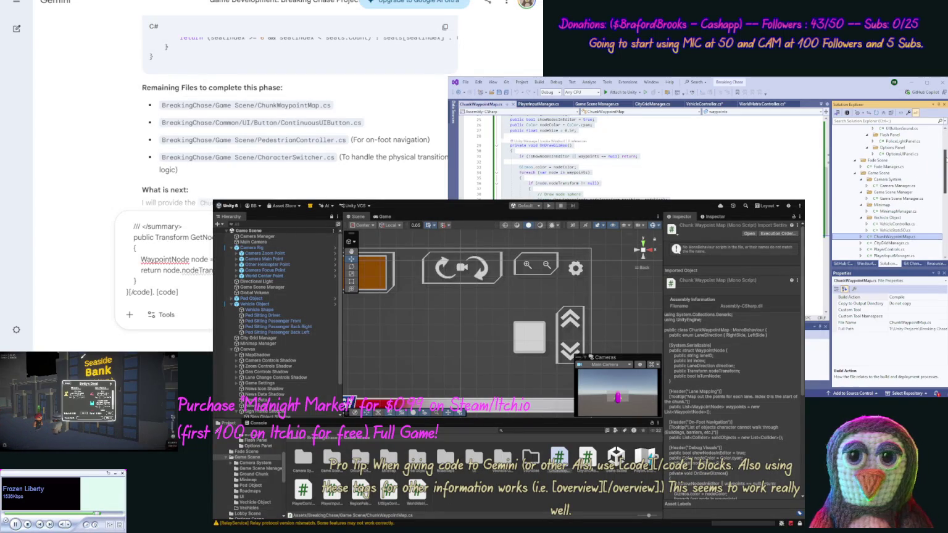
scroll(887, 185, "up", 5)
double_click(907, 148)
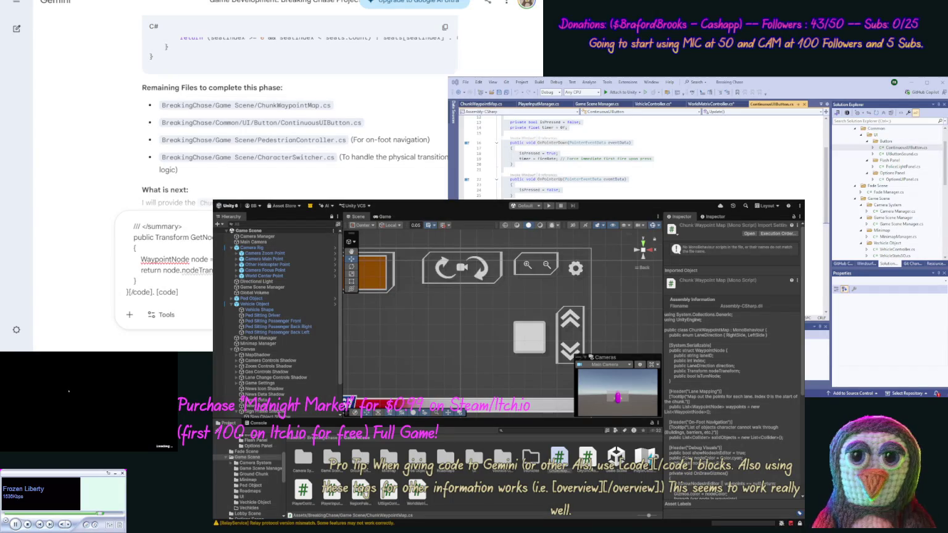
key("ctrl+v")
type("[/code].")
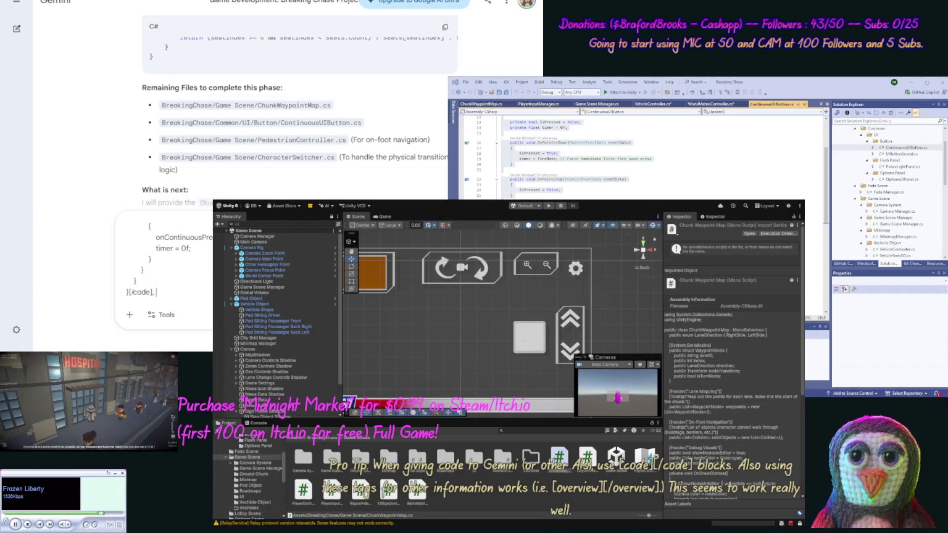
type("[code]")
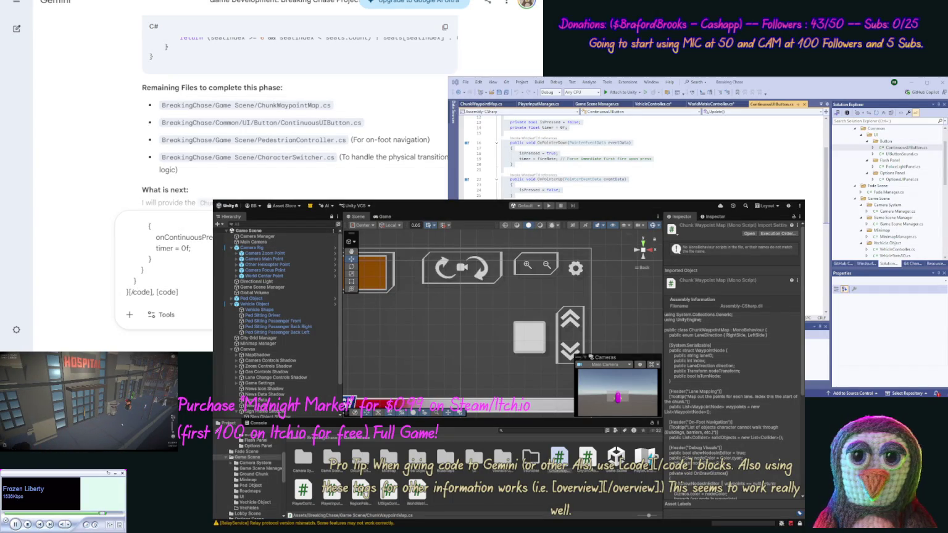
scroll(889, 185, "down", 10)
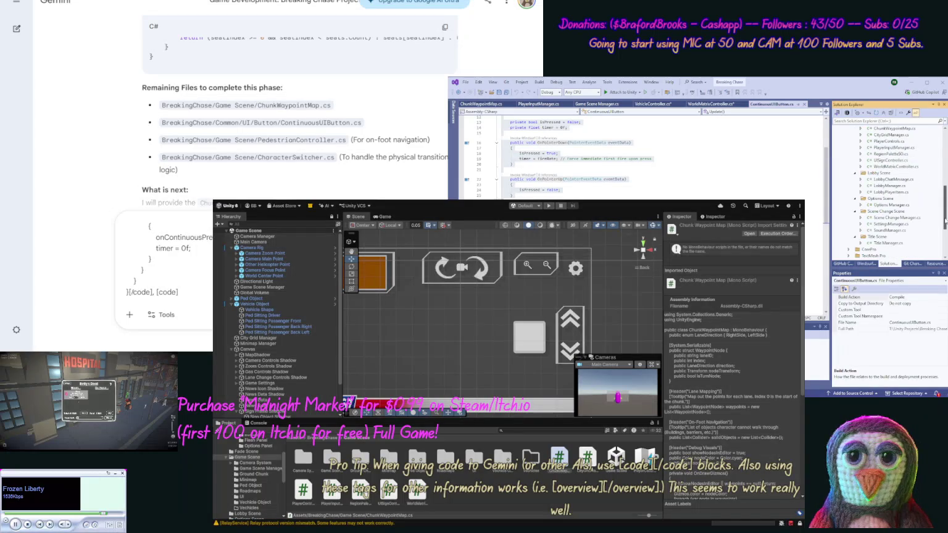
Step: Append the PlayerInputManager.cs code and close its code tag
left_click(895, 148)
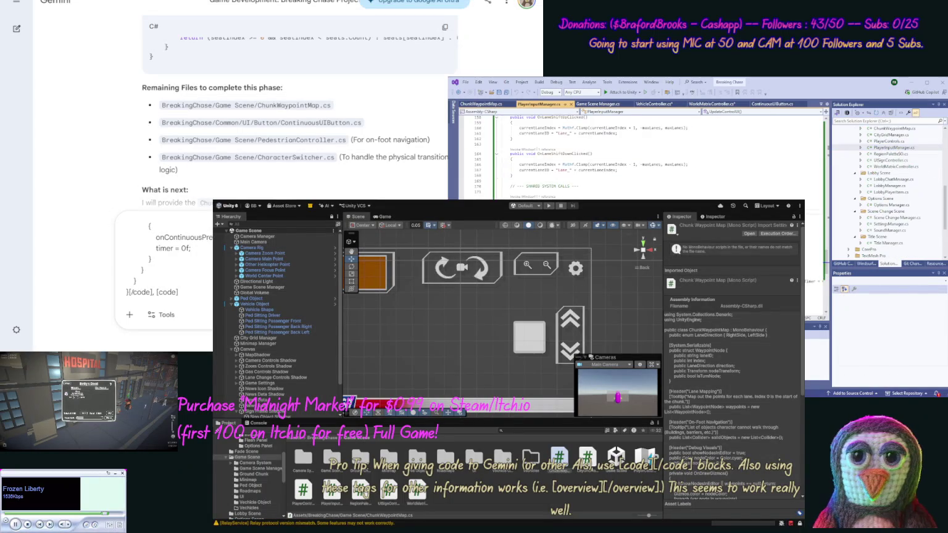
key("ctrl+a")
left_click(201, 290)
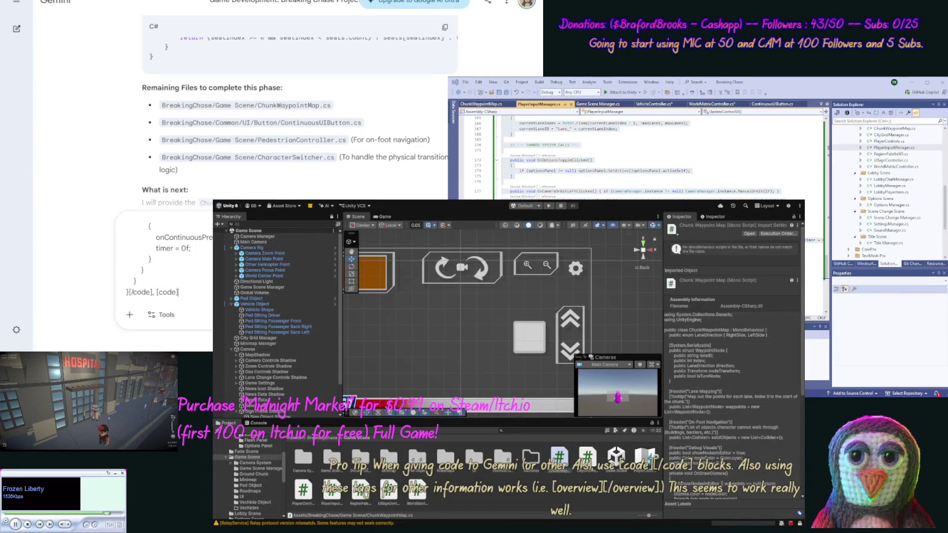
key("ctrl+v")
type("[/")
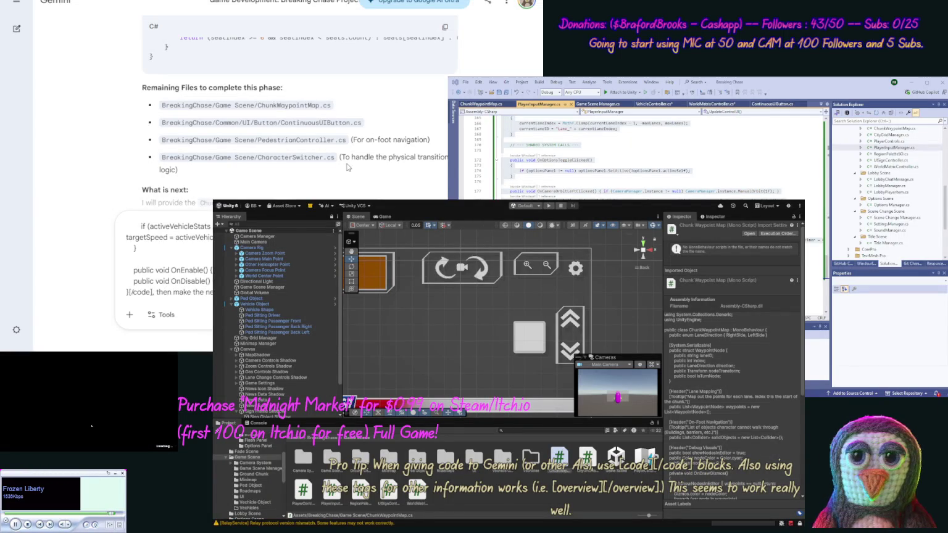
left_click_drag(339, 161, 257, 158)
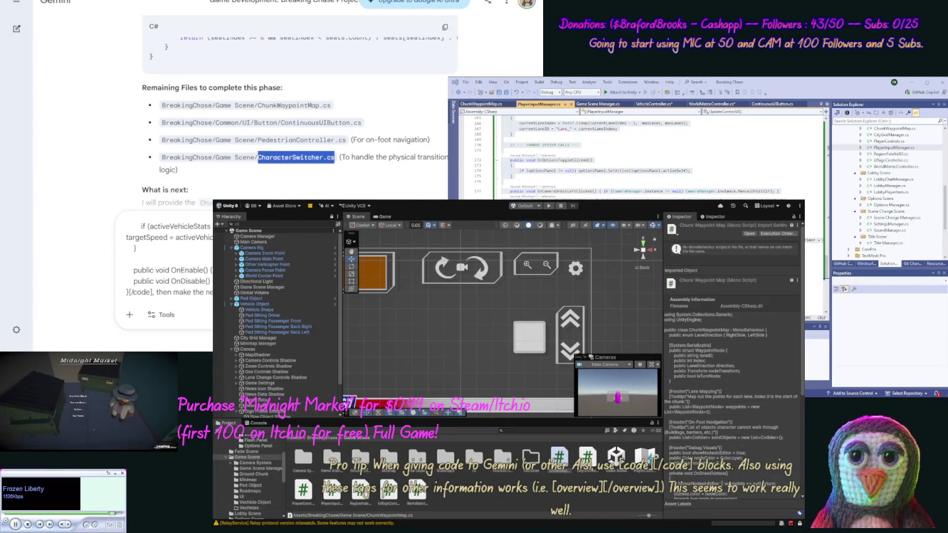
left_click(210, 292)
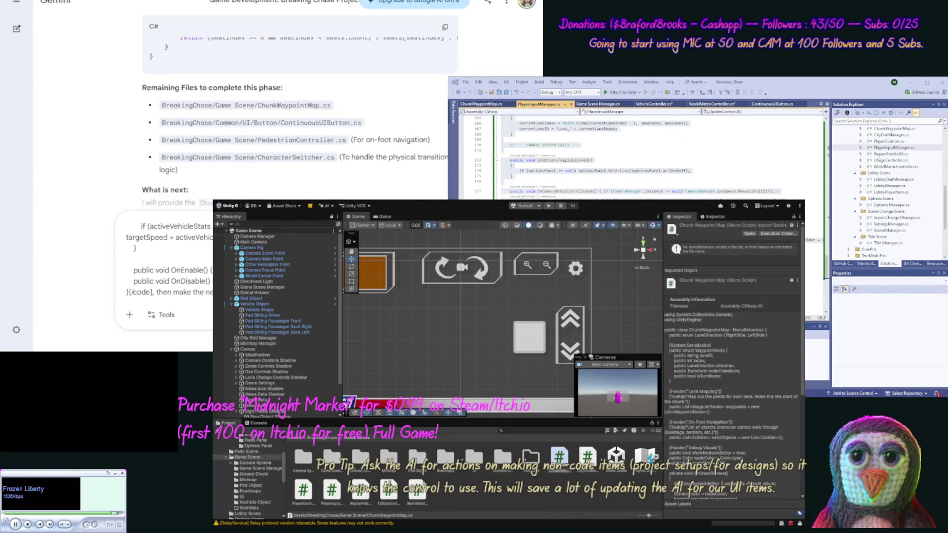
Step: Send the multi-script update prompt and copy the returned ChunkWaypointMap.cs code
key("Return")
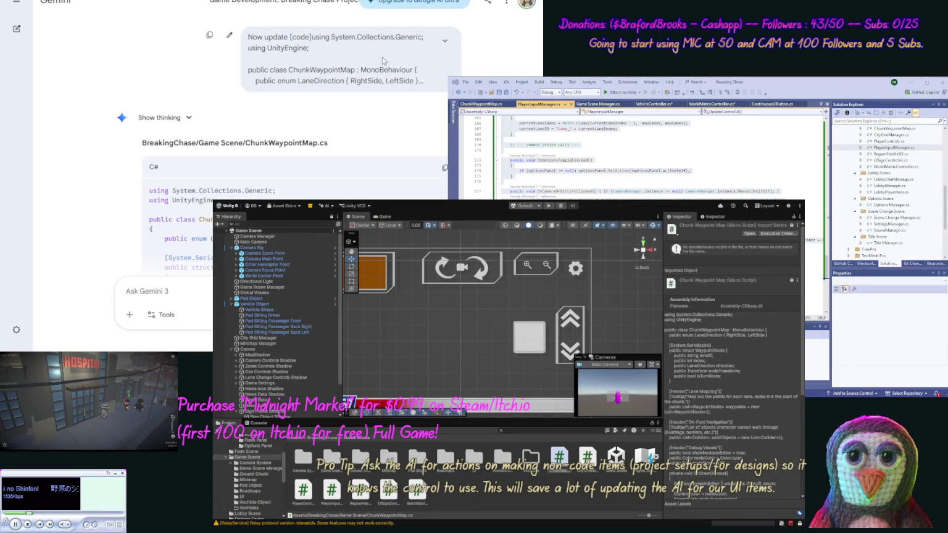
left_click(442, 168)
Step: Replace the ChunkWaypointMap script with Gemini's full new ChunkWaypointMap code
left_click(832, 88)
key("ctrl+a")
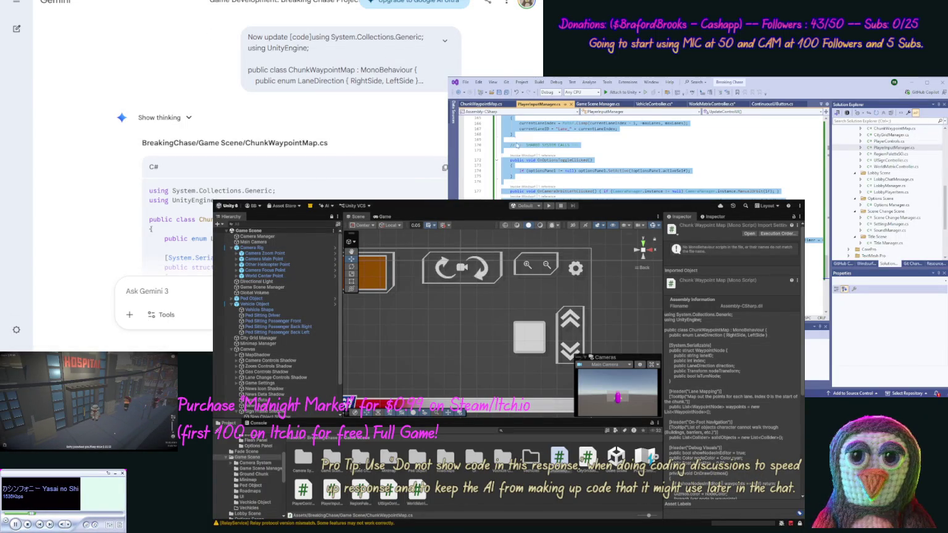
left_click(484, 105)
key("ctrl+v")
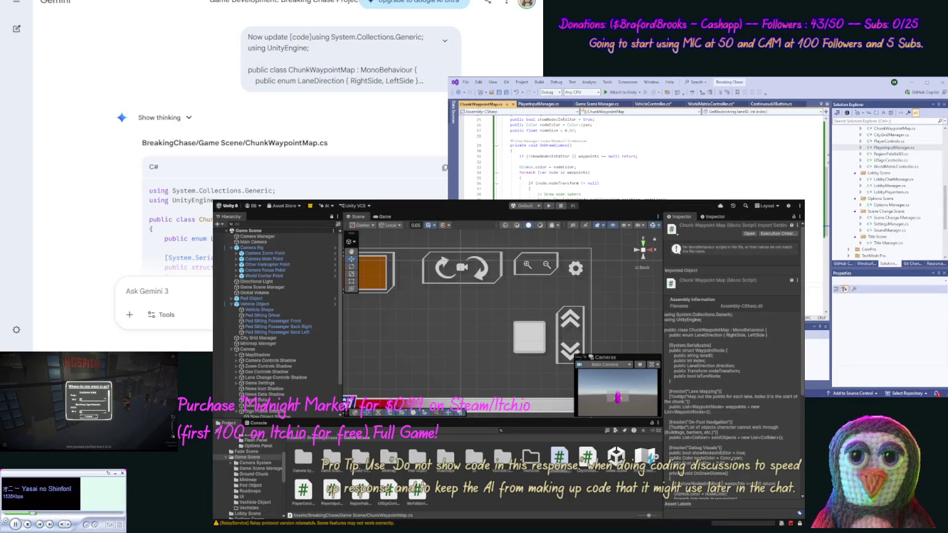
scroll(661, 157, "down", 5)
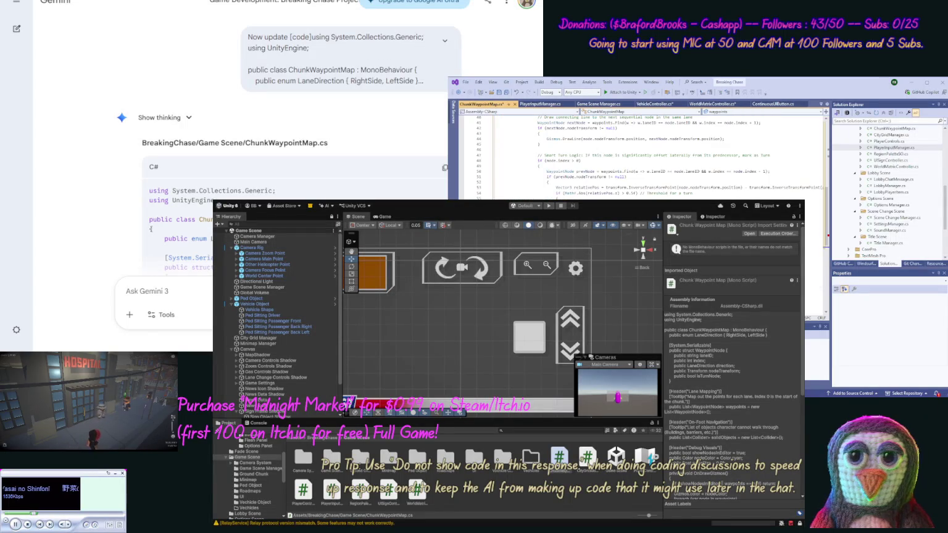
scroll(77, 229, "down", 10)
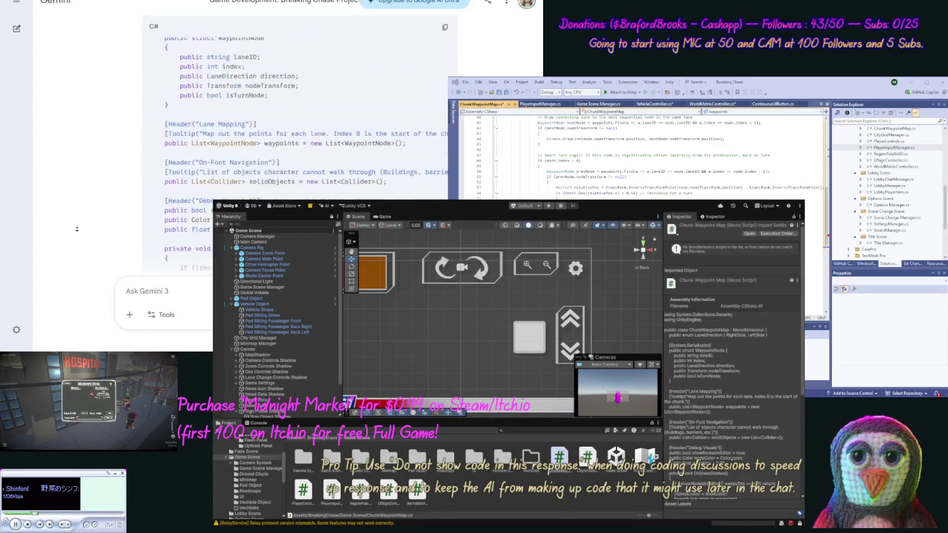
scroll(77, 229, "down", 10)
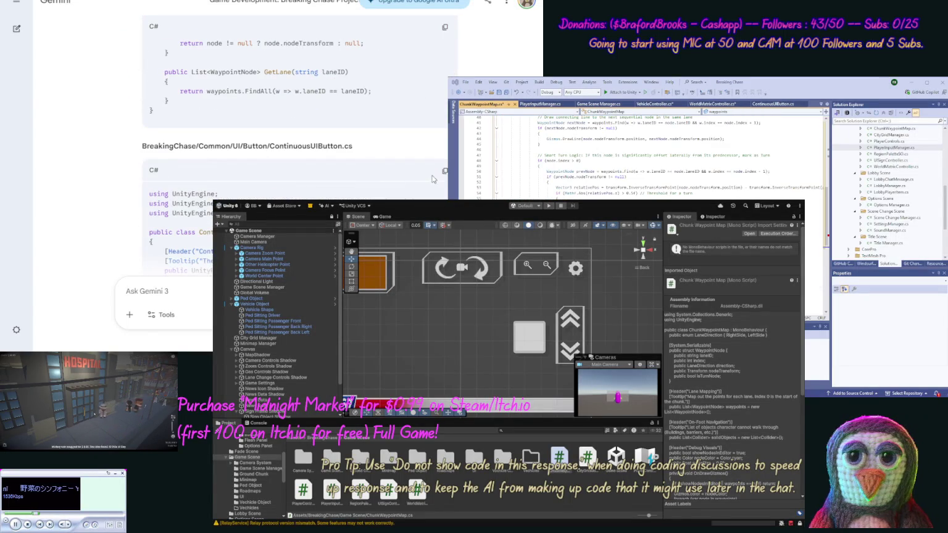
Step: Overwrite the ContinuousUIButton script with Gemini's updated ContinuousUIButton code
left_click(445, 171)
left_click(663, 168)
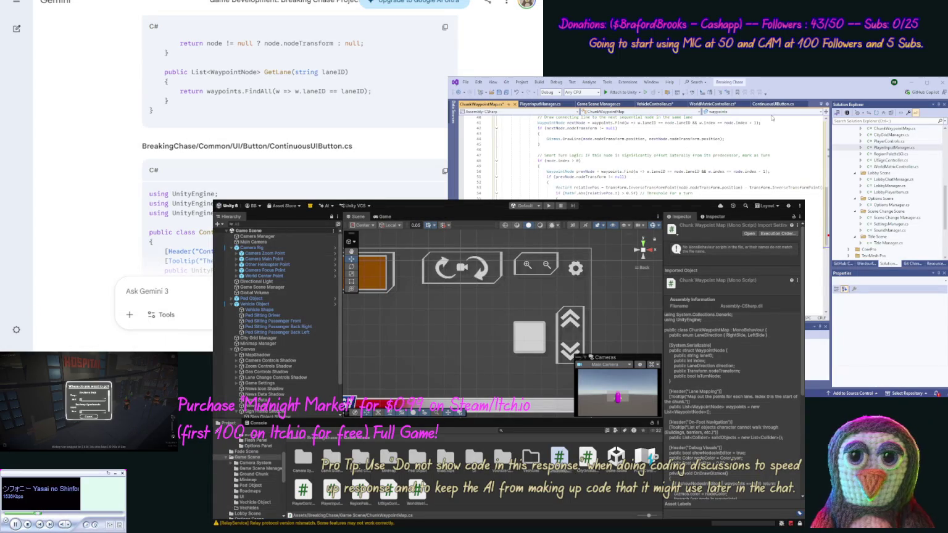
left_click(779, 104)
key("ctrl+a")
key("ctrl+v")
left_click(70, 197)
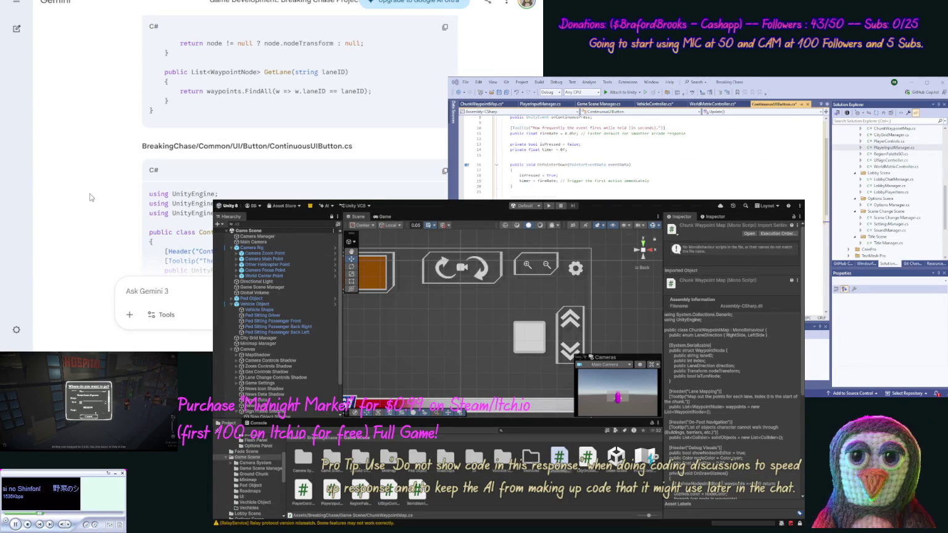
Step: Replace the PlayerInputManager script's contents with Gemini's new PlayerInputManager code
scroll(94, 198, "down", 15)
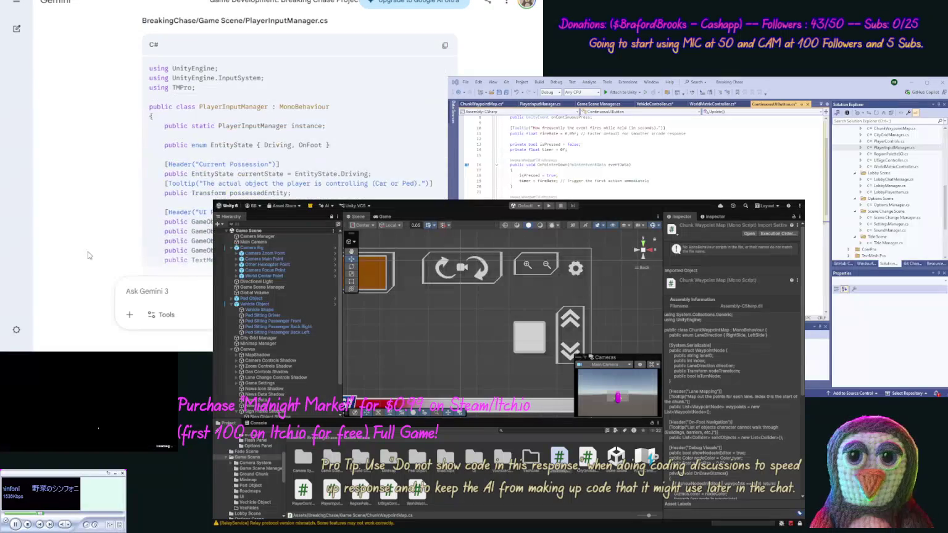
left_click(445, 85)
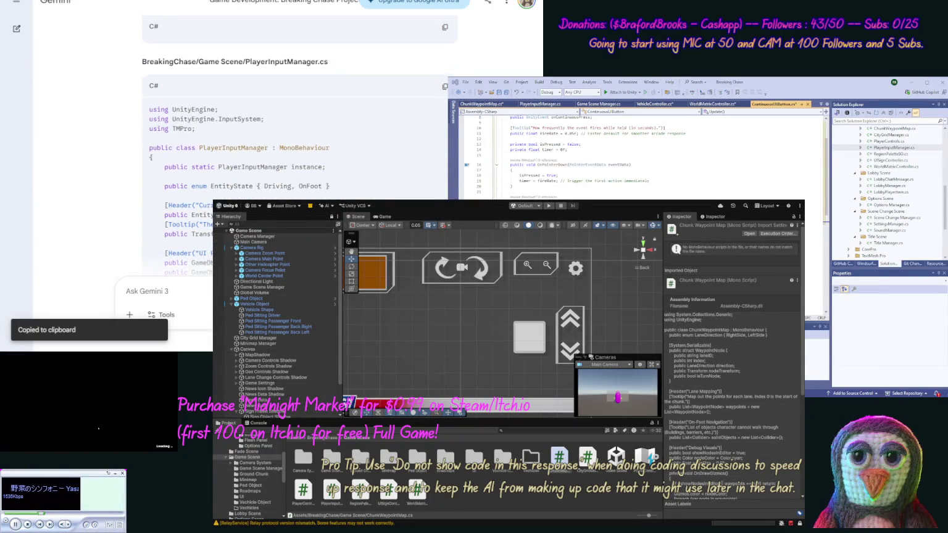
double_click(894, 148)
key("ctrl+a")
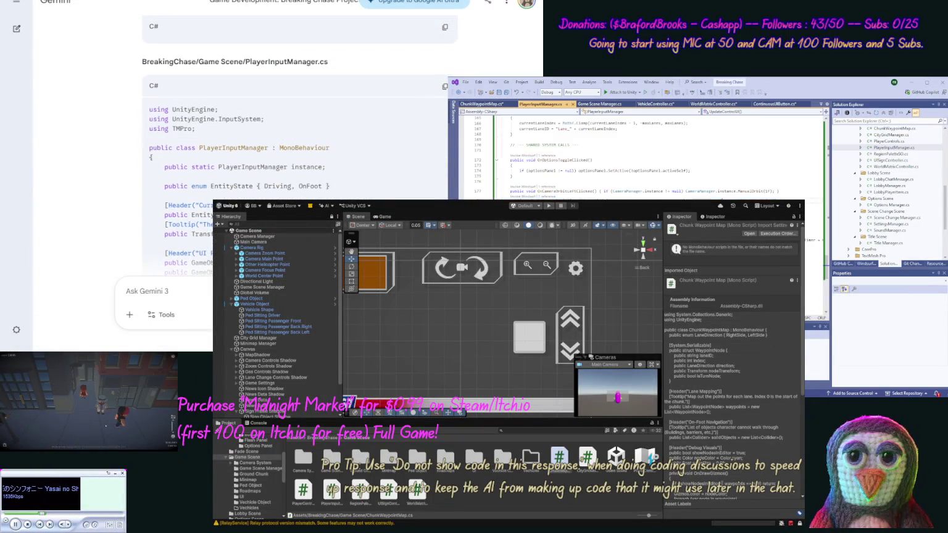
key("ctrl+v")
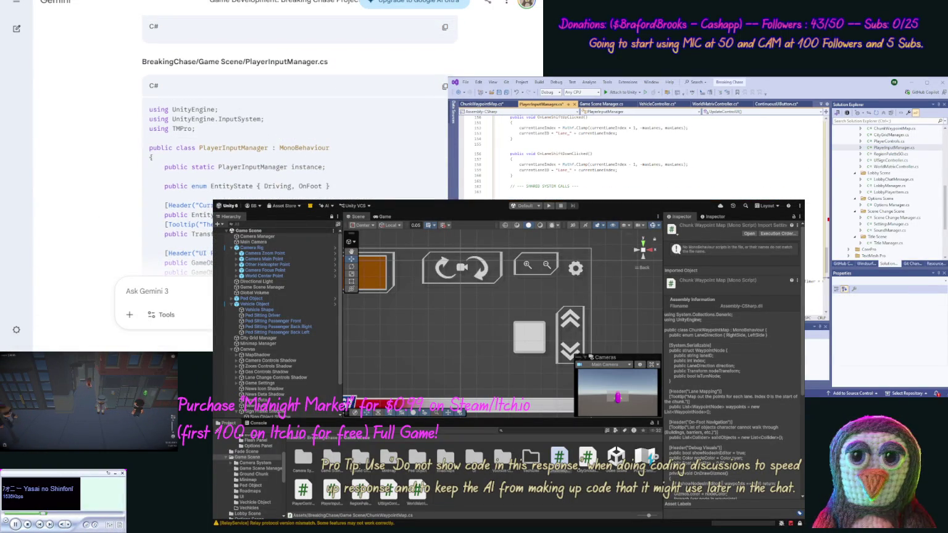
scroll(95, 215, "down", 2)
scroll(96, 215, "down", 15)
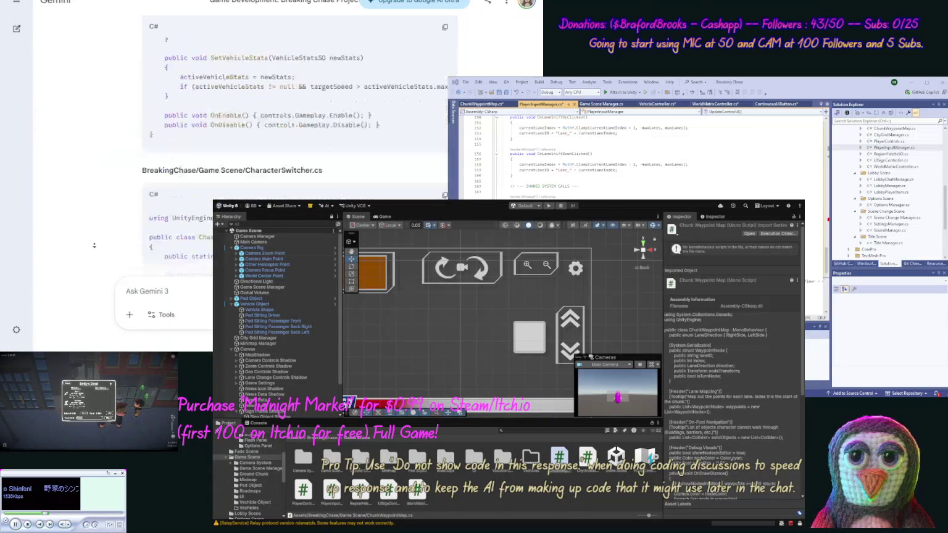
scroll(94, 245, "down", 10)
scroll(101, 192, "up", 10)
Step: Select the Game Scene folder as the location for the new script
left_click_drag(322, 196, 247, 196)
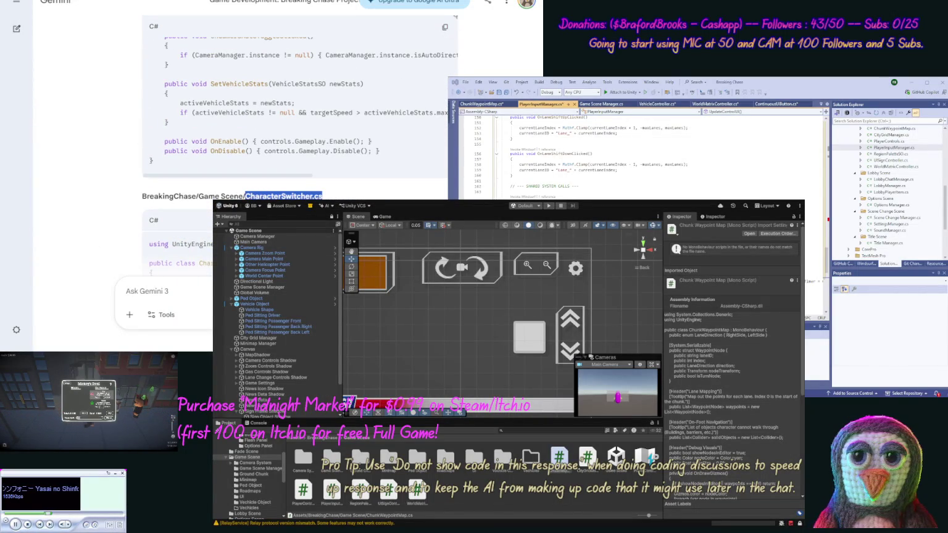
left_click_drag(943, 203, 943, 177)
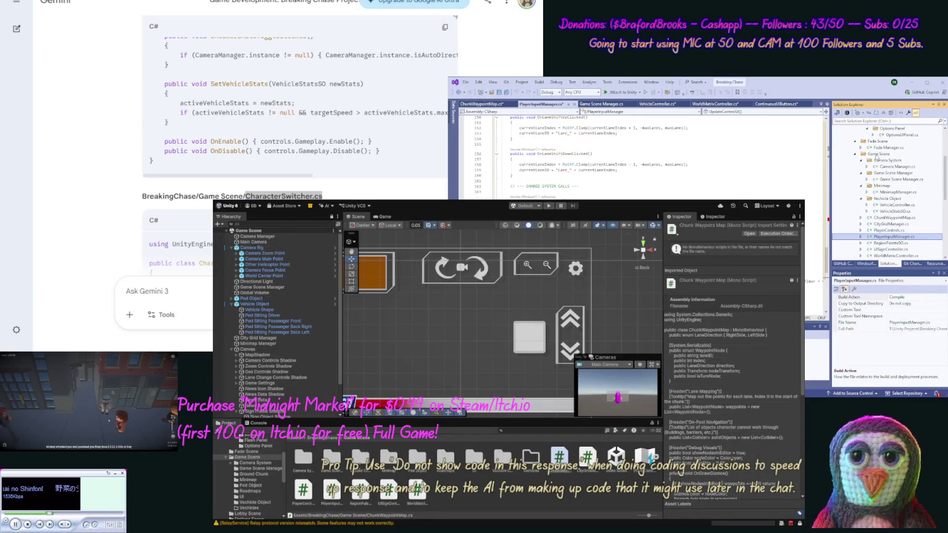
left_click(875, 154)
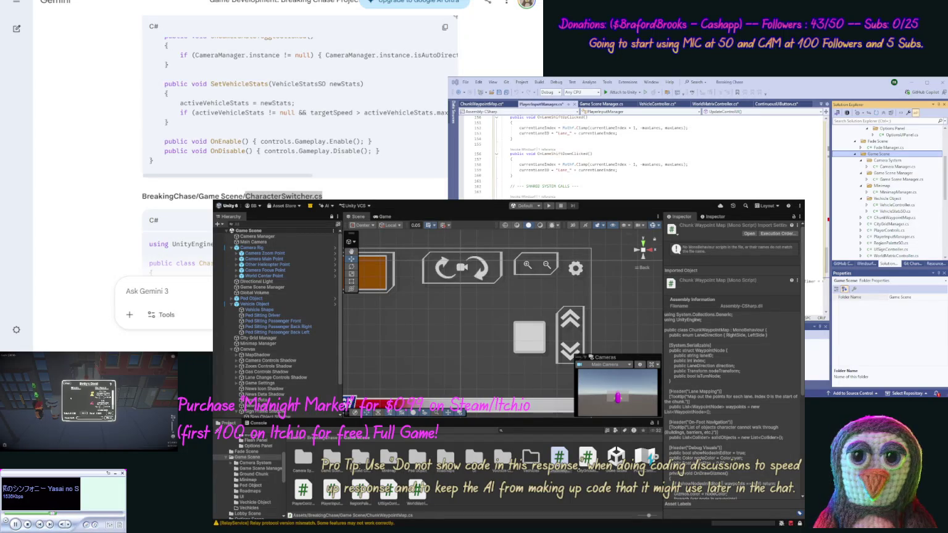
Step: Replace the new CharacterSwitcher.cs template with Gemini's CharacterSwitcher code and save it
left_click(53, 300)
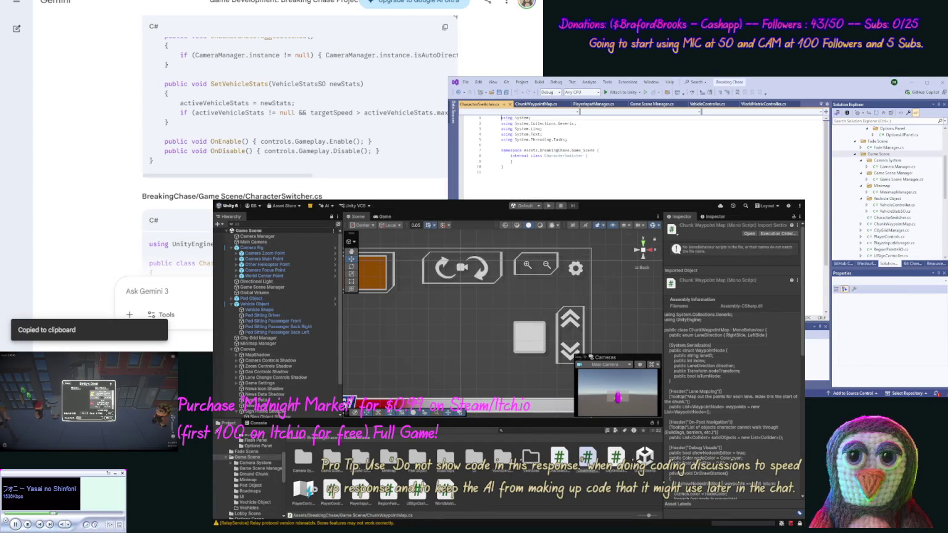
key("ctrl+a")
key("ctrl+v")
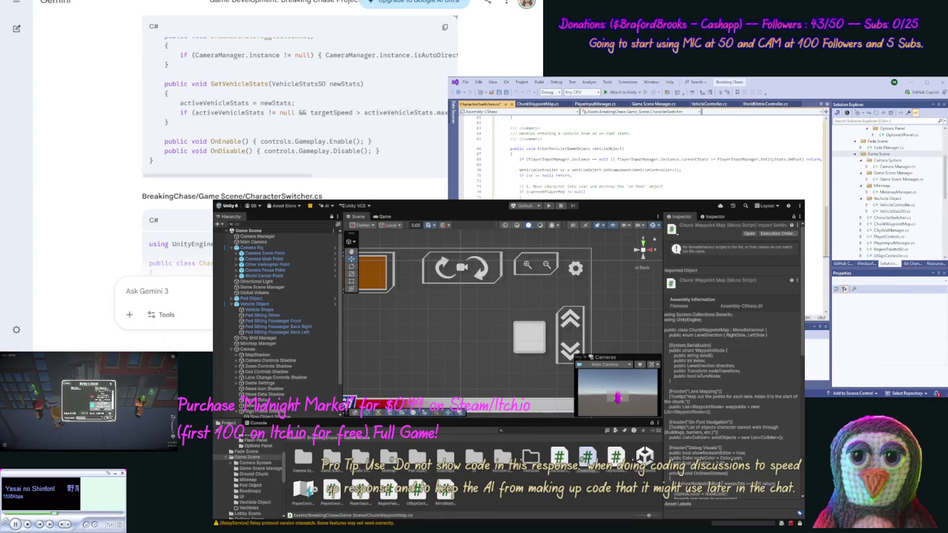
key("ctrl+s")
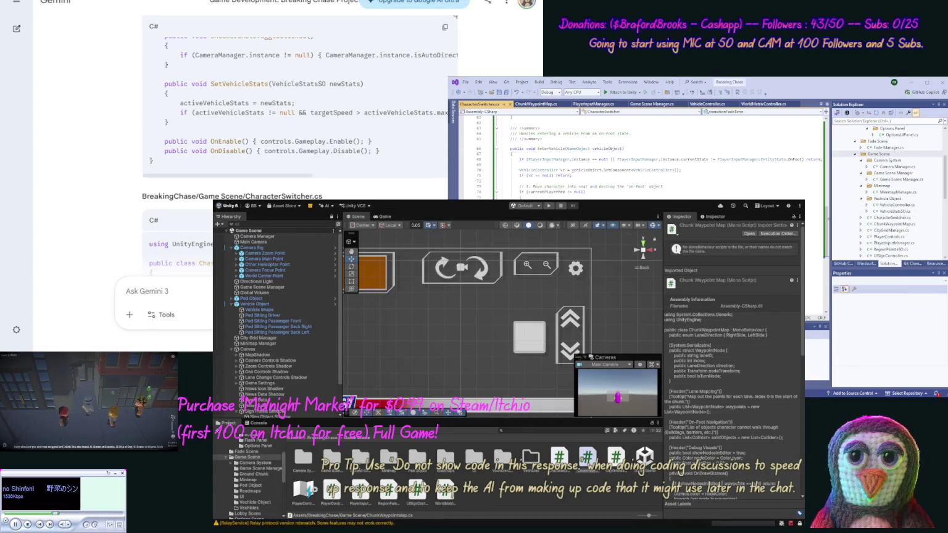
scroll(102, 196, "down", 15)
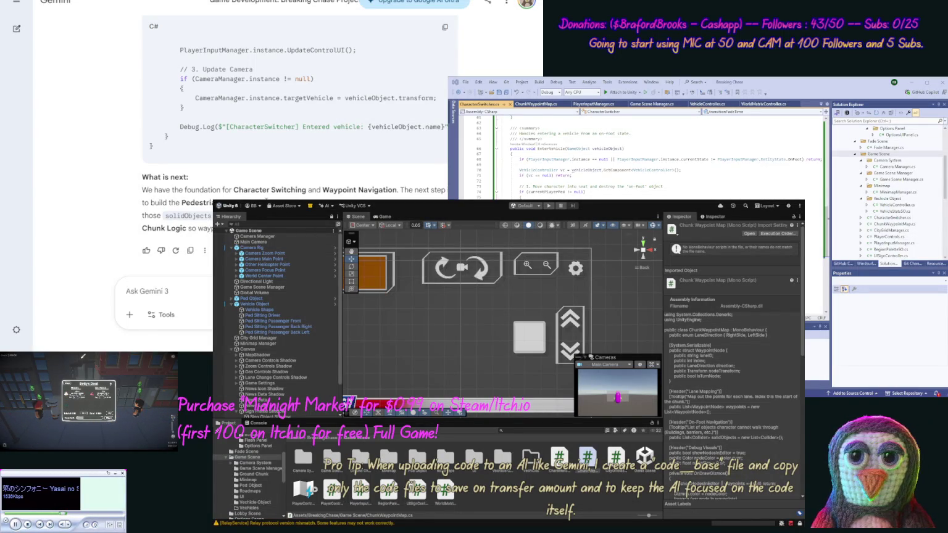
Step: Ask Gemini "ok the next steps for player controls."
type("ok the next s")
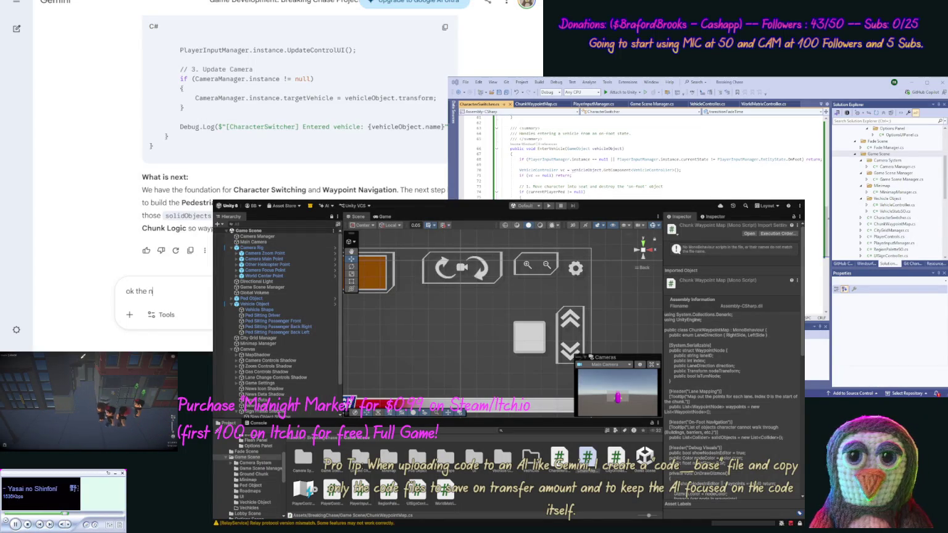
type("teps")
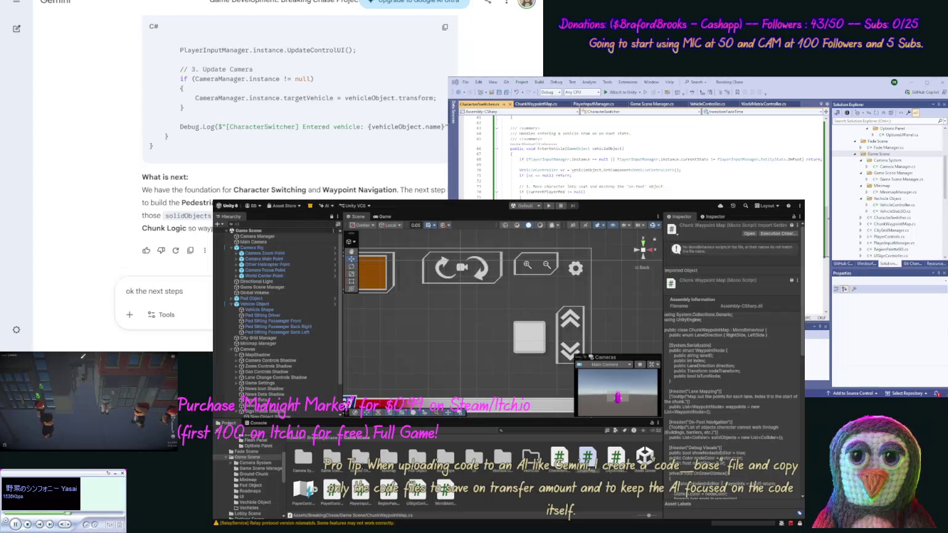
type(" for playe")
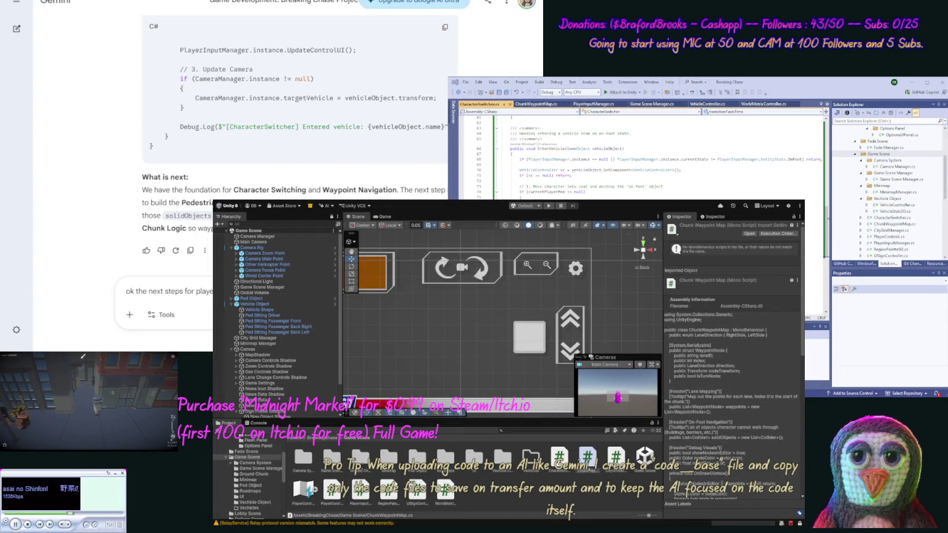
key("Return")
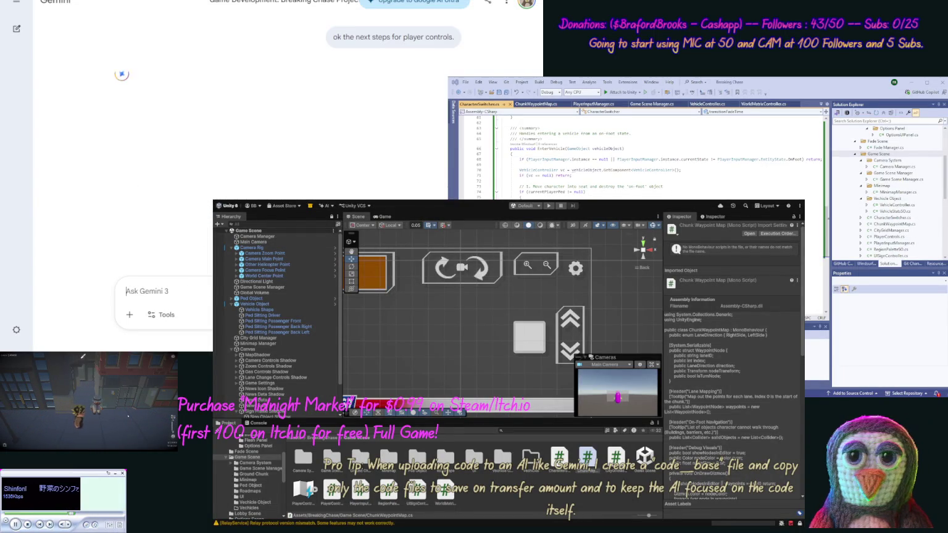